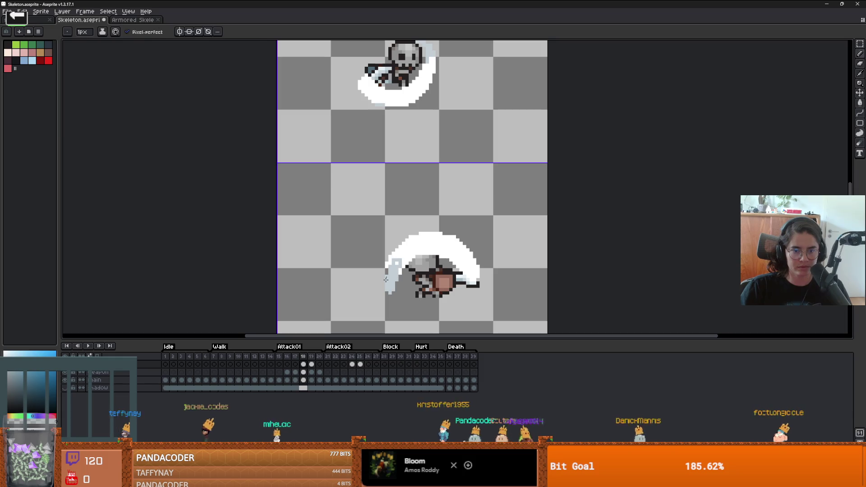
# - On frame 18, add a black pixel at the arc's lower-left edge and outline the helmet's left side in black
pyautogui.scroll(1, 389, 282)
pyautogui.scroll(1, 389, 282)
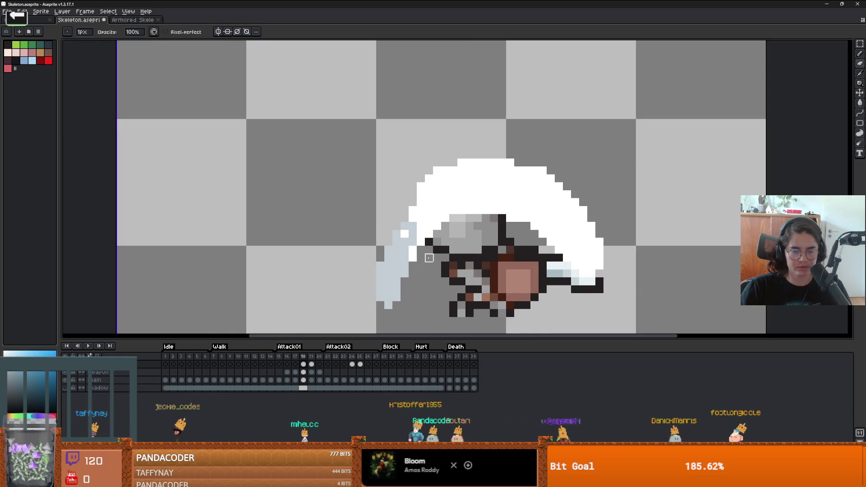
pyautogui.moveTo(397, 298); pyautogui.dragTo(405, 266)
pyautogui.hotkey('ctrl', 'z')
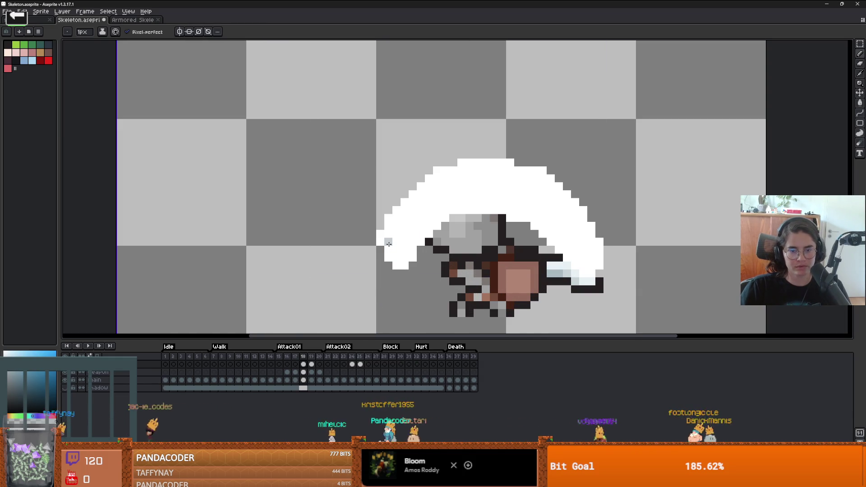
pyautogui.press('w')
pyautogui.press('b')
pyautogui.click(404, 265)
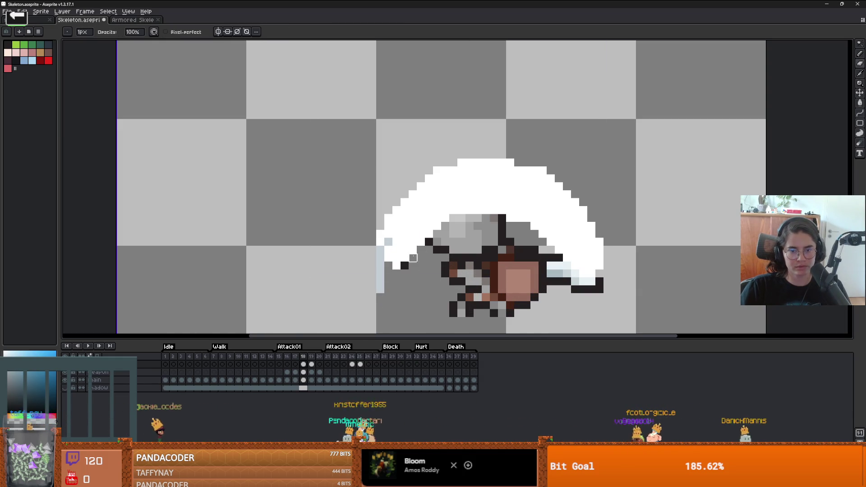
pyautogui.moveTo(429, 246); pyautogui.dragTo(429, 223)
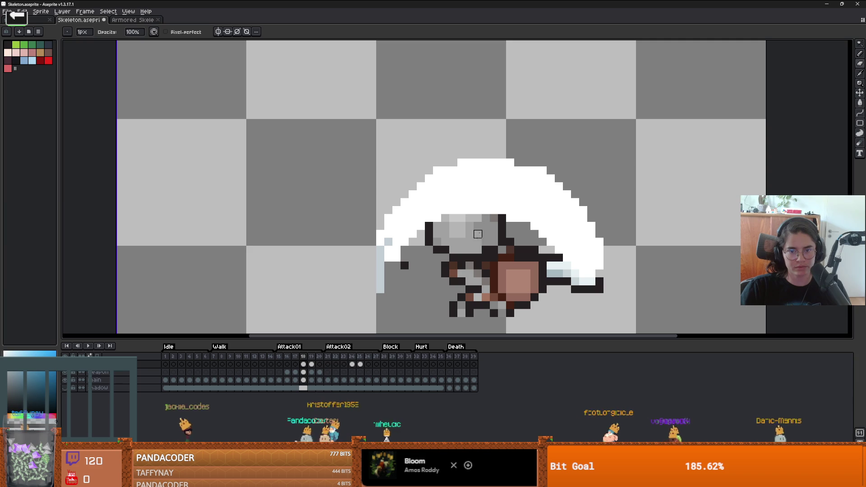
# - Repaint the sword area light blue and erase the white pixels along its left edge
pyautogui.press('b')
pyautogui.moveTo(393, 261); pyautogui.dragTo(398, 245)
pyautogui.press('e')
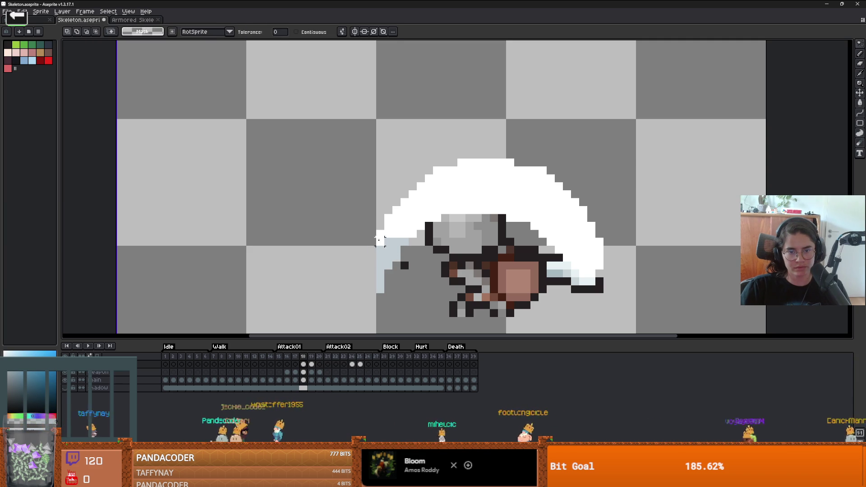
pyautogui.moveTo(381, 246); pyautogui.dragTo(381, 232)
pyautogui.press('b')
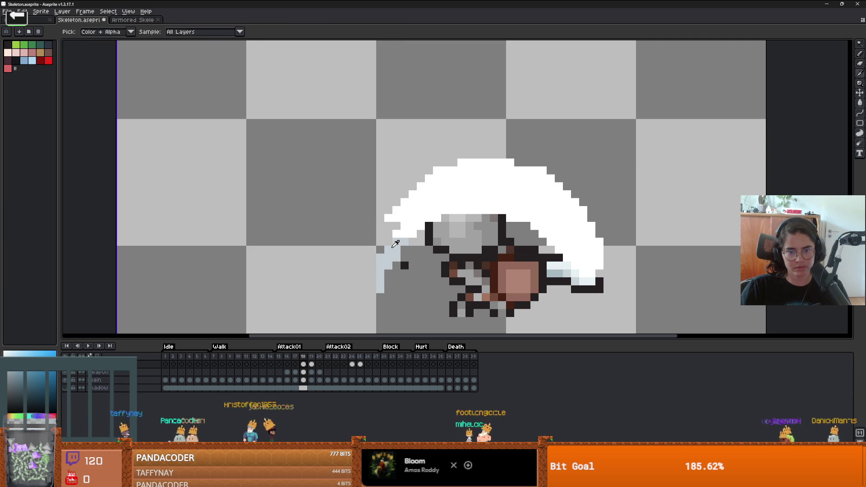
pyautogui.keyDown('alt'); pyautogui.click(387, 225); pyautogui.keyUp('alt')
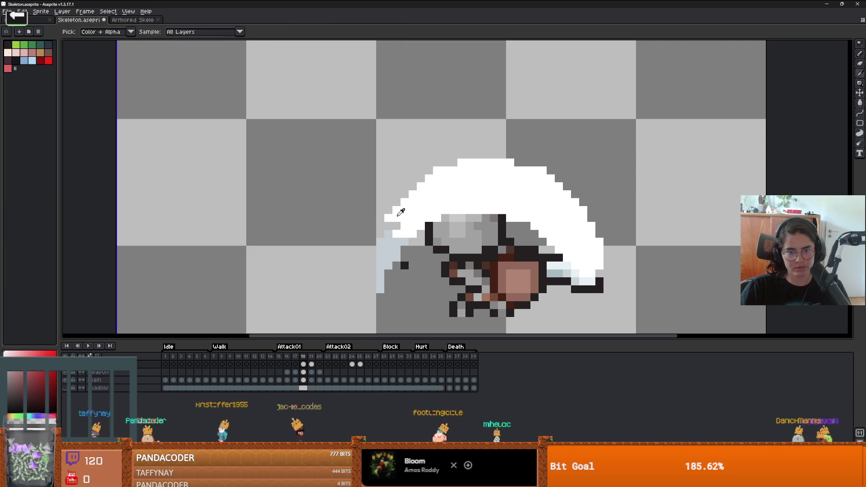
# - Zoom out to check frame 18, then step to the next frame
pyautogui.scroll(-3, 386, 235)
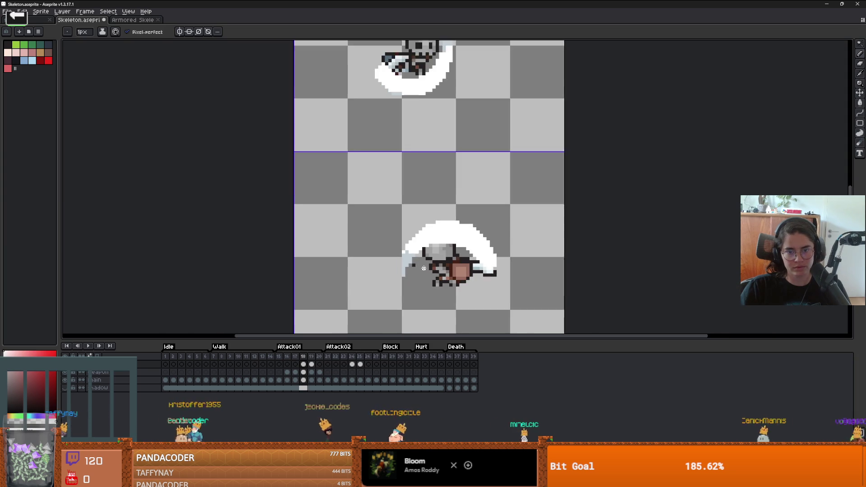
pyautogui.scroll(2, 424, 241)
pyautogui.press('e')
pyautogui.scroll(-3, 413, 241)
pyautogui.scroll(3, 516, 254)
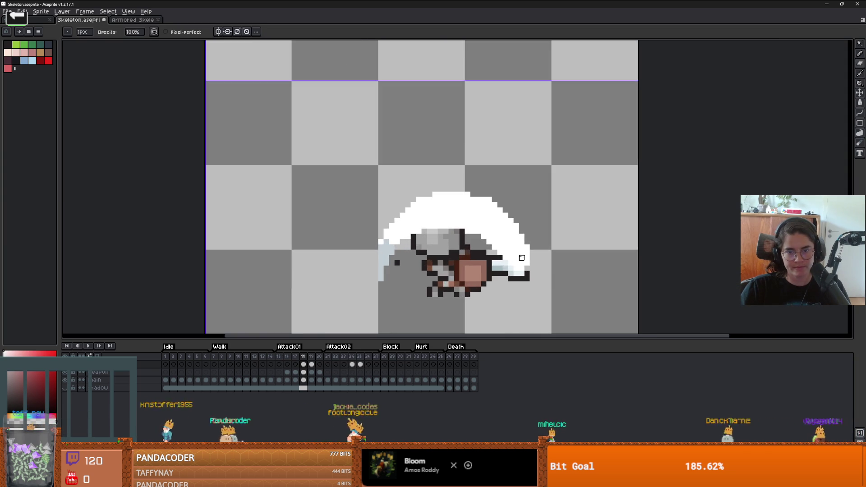
pyautogui.scroll(-5, 509, 288)
pyautogui.press('Right')
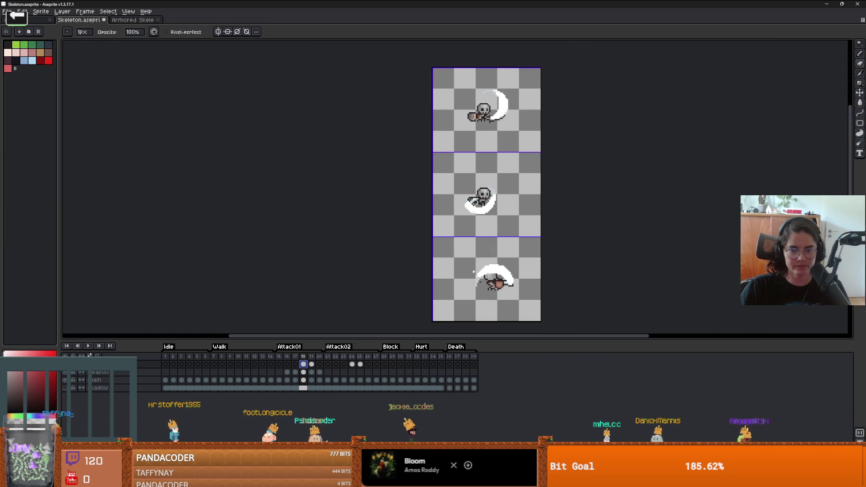
# - Select the bottom sprite, open Attack01 frame 19, and compare it against frame 18
pyautogui.press('m')
pyautogui.moveTo(460, 248); pyautogui.dragTo(526, 299)
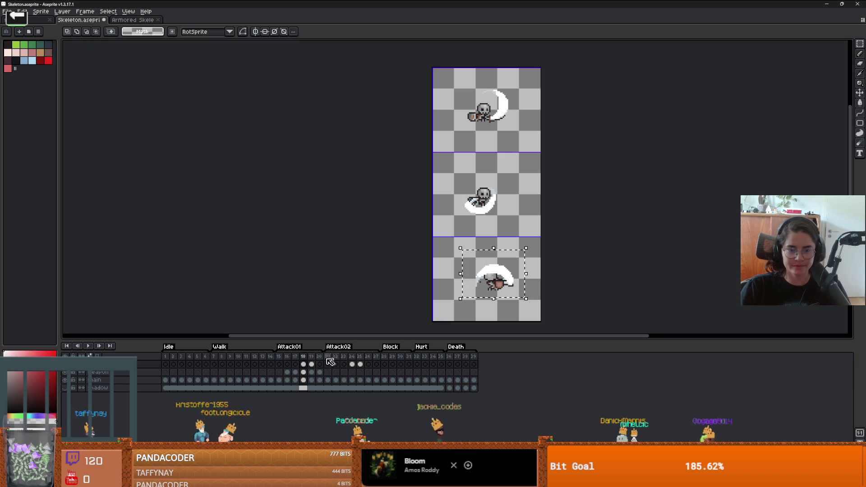
pyautogui.click(312, 364)
pyautogui.click(474, 300)
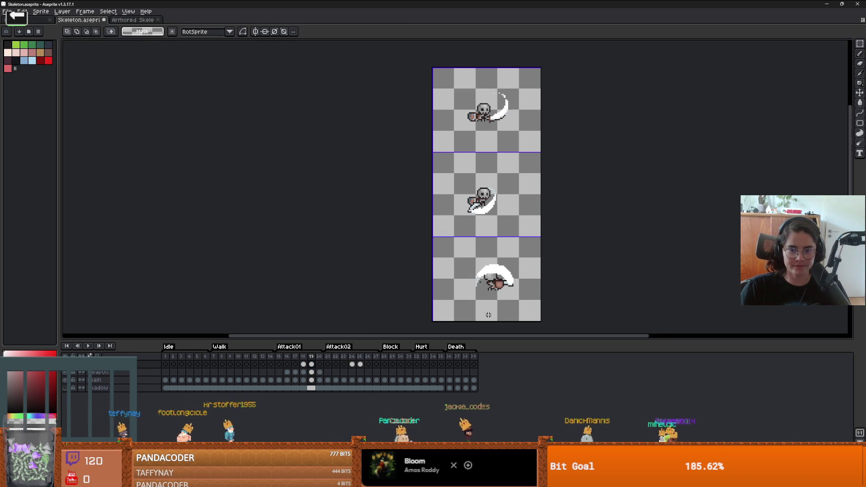
pyautogui.scroll(3, 492, 313)
pyautogui.press('b')
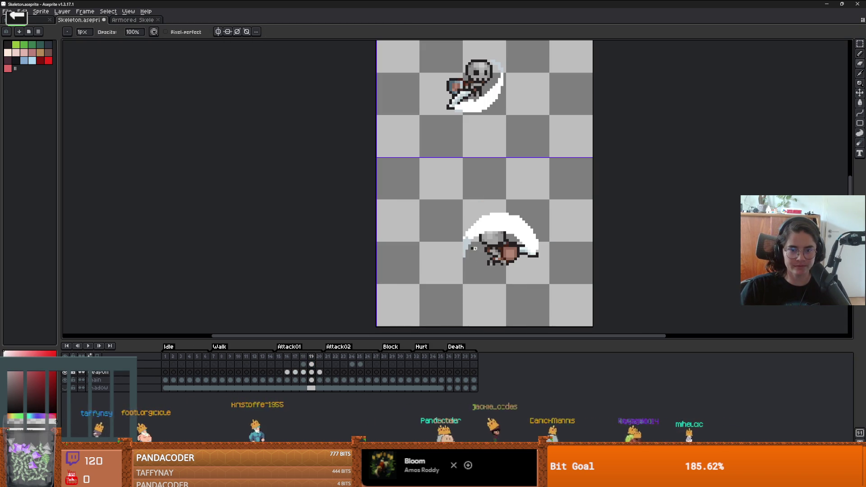
pyautogui.scroll(-1, 481, 289)
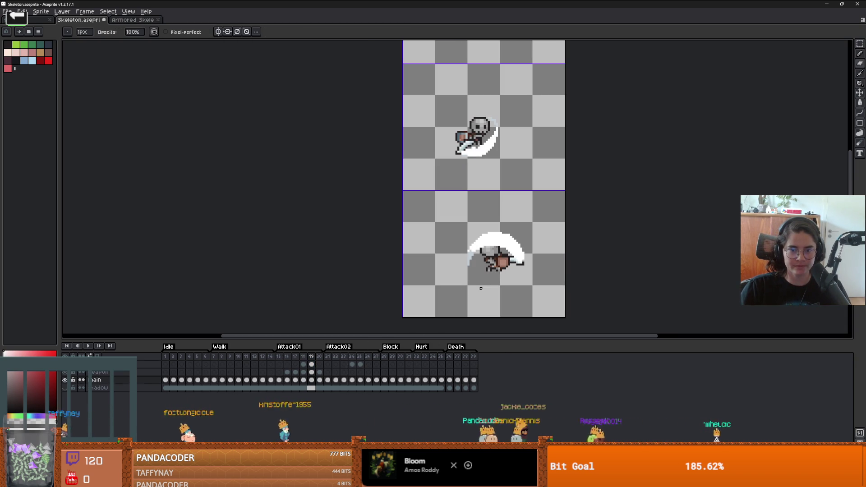
pyautogui.press(',')
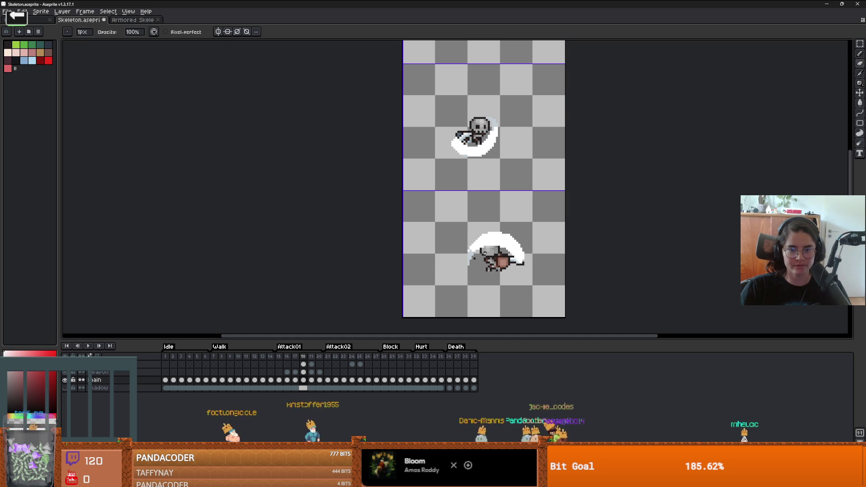
# - Pick black from the sprite as the drawing colour and return to frame 19
pyautogui.scroll(2, 475, 281)
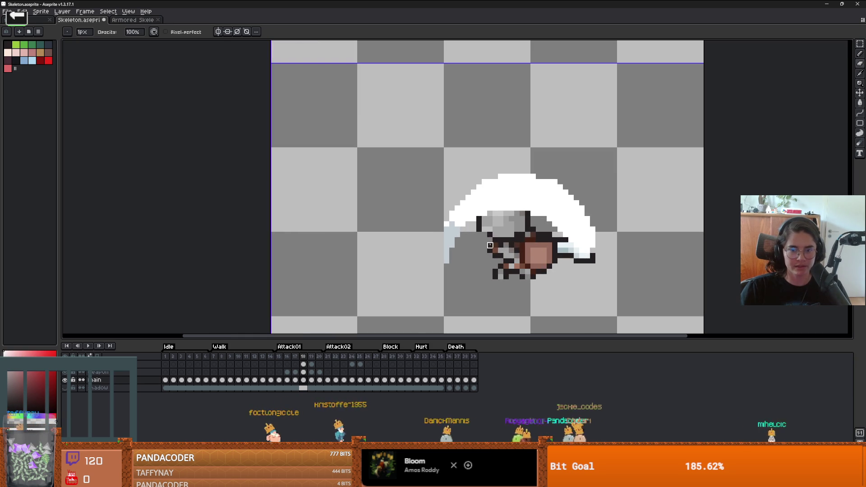
pyautogui.keyDown('alt'); pyautogui.click(485, 234); pyautogui.keyUp('alt')
pyautogui.scroll(-1, 485, 236)
pyautogui.scroll(1, 486, 241)
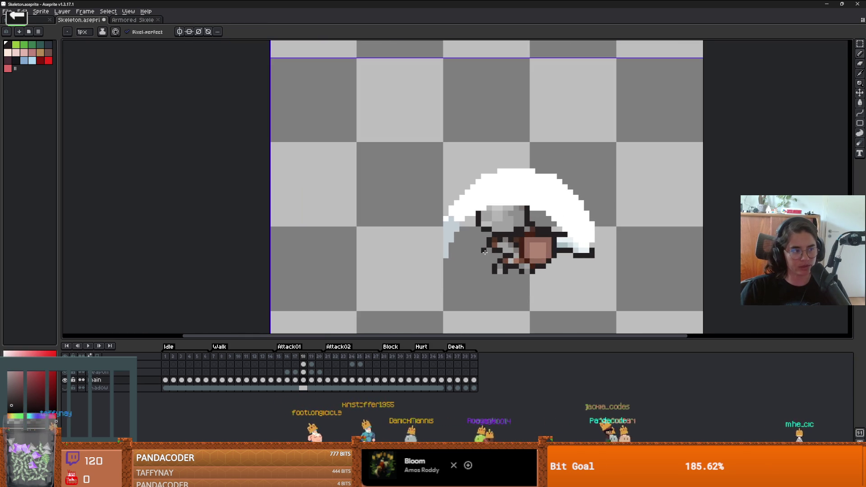
pyautogui.scroll(1, 484, 252)
pyautogui.scroll(-2, 479, 253)
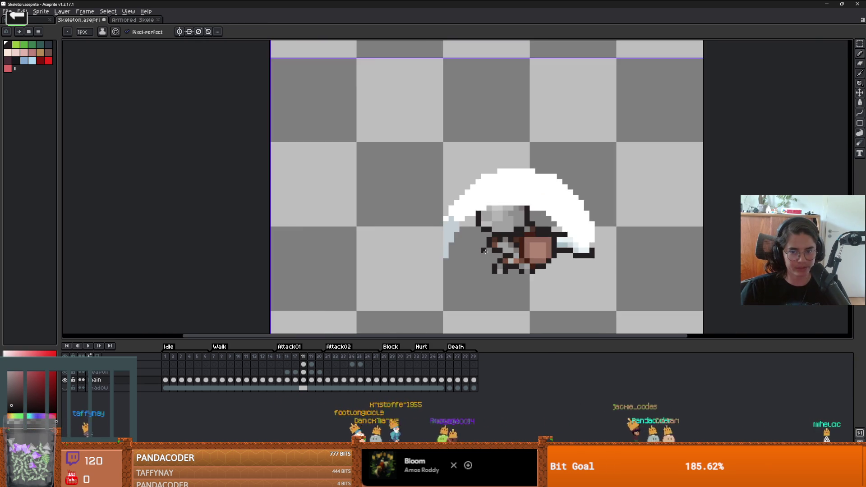
pyautogui.press('.')
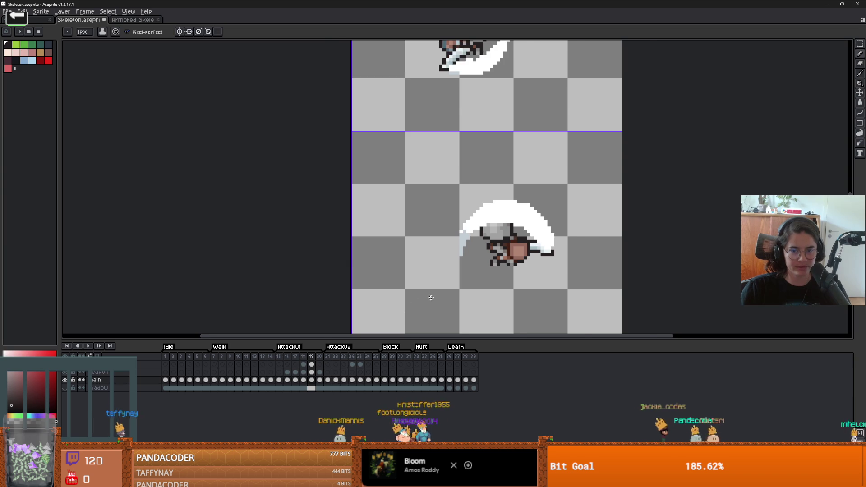
pyautogui.scroll(1, 489, 218)
# - On the top layer, draw a dark outline and grey shading across the helmet top
pyautogui.hotkey('alt', 'Up')
pyautogui.hotkey('alt', 'Up')
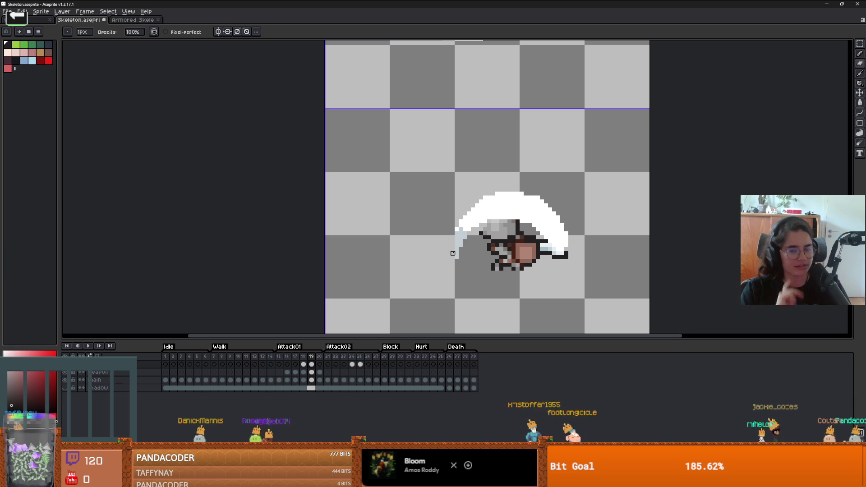
pyautogui.moveTo(490, 213); pyautogui.dragTo(514, 213)
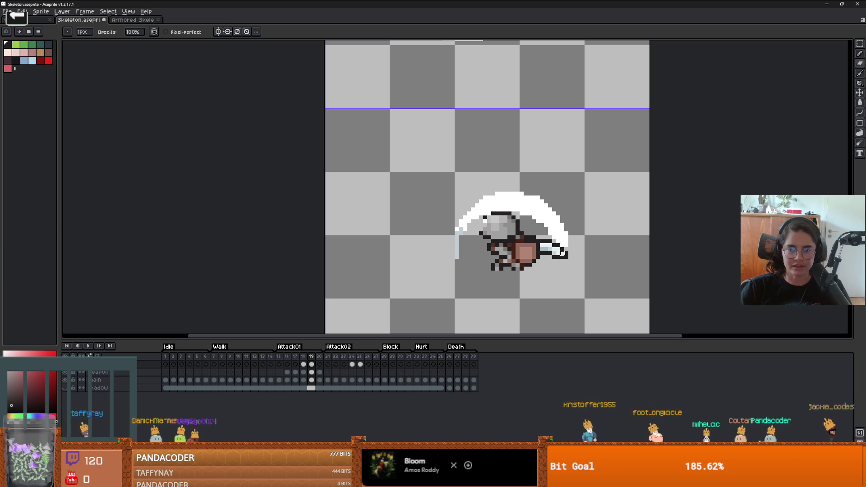
pyautogui.scroll(2, 564, 256)
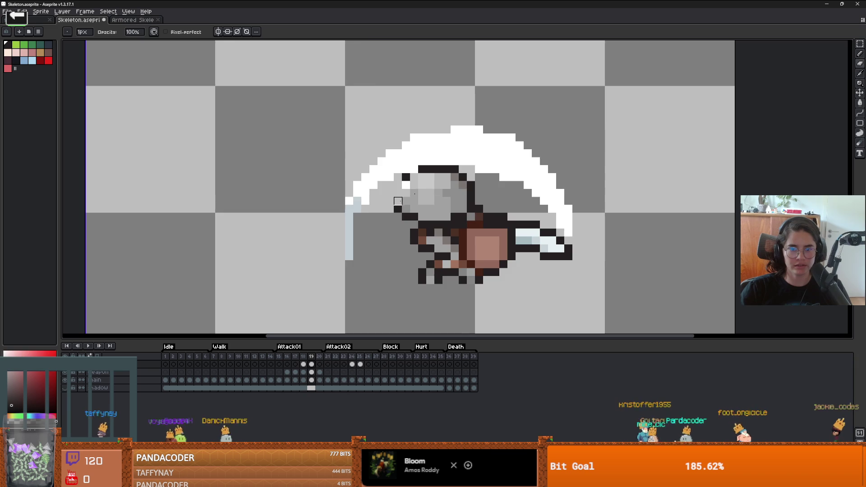
pyautogui.scroll(-4, 372, 217)
pyautogui.scroll(3, 451, 190)
pyautogui.press('i')
pyautogui.press('b')
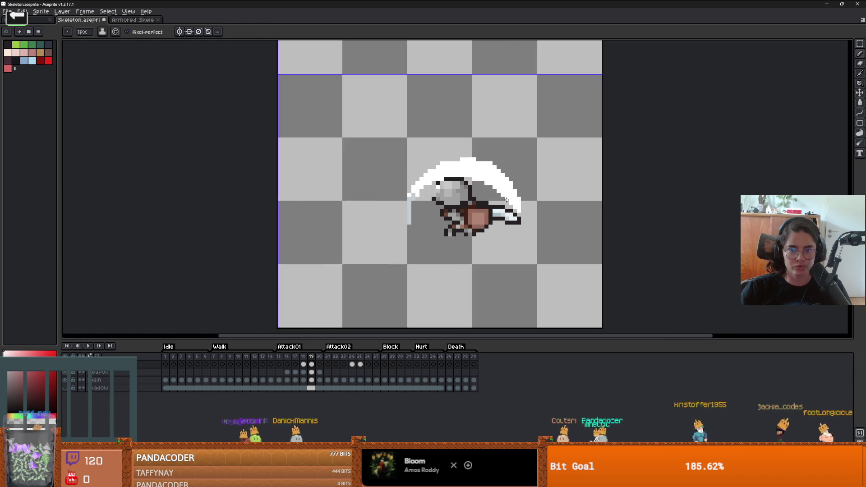
pyautogui.scroll(1, 515, 209)
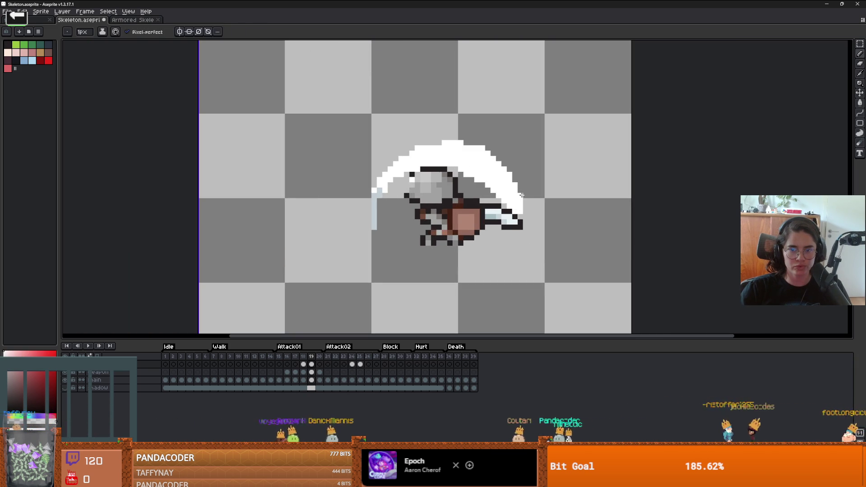
pyautogui.scroll(-5, 502, 191)
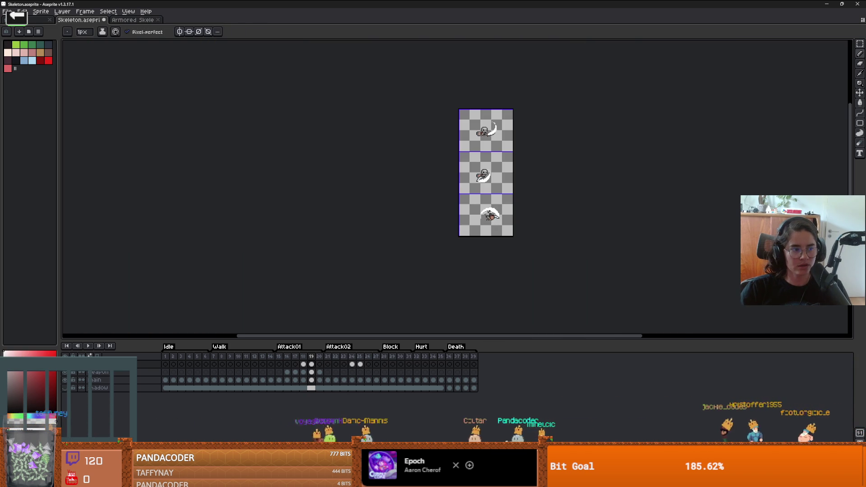
# - Sample black from the sprite as the Pencil colour
pyautogui.scroll(4, 519, 180)
pyautogui.scroll(-2, 496, 208)
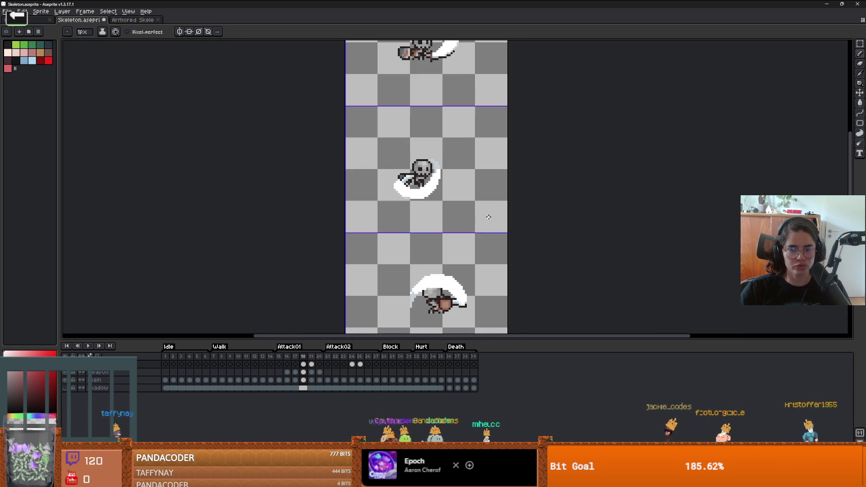
pyautogui.scroll(5, 489, 217)
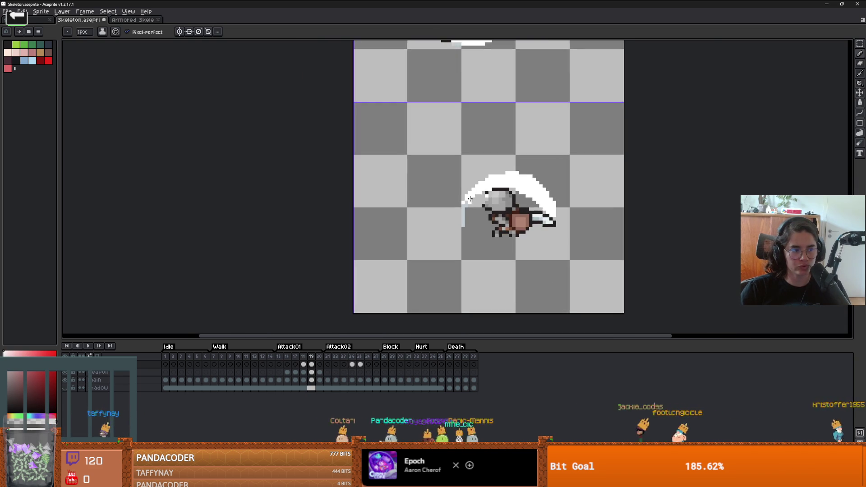
pyautogui.press('i')
pyautogui.press('b')
pyautogui.scroll(-2, 528, 181)
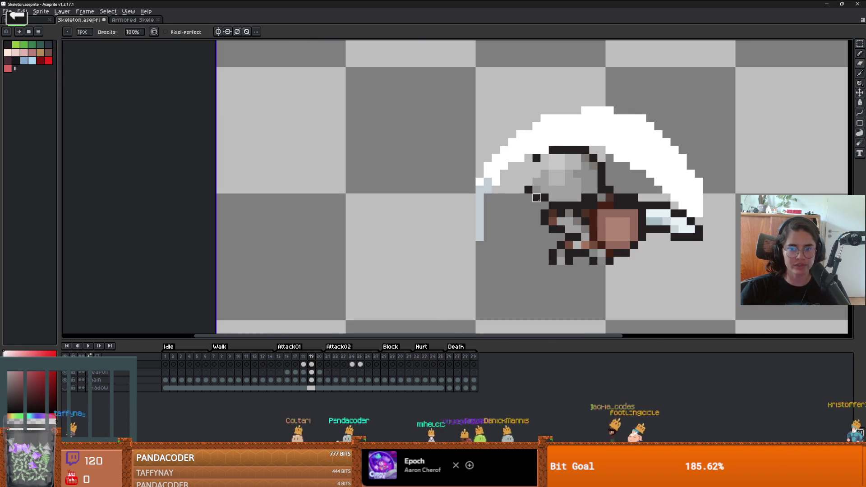
pyautogui.scroll(1, 512, 218)
pyautogui.press('i')
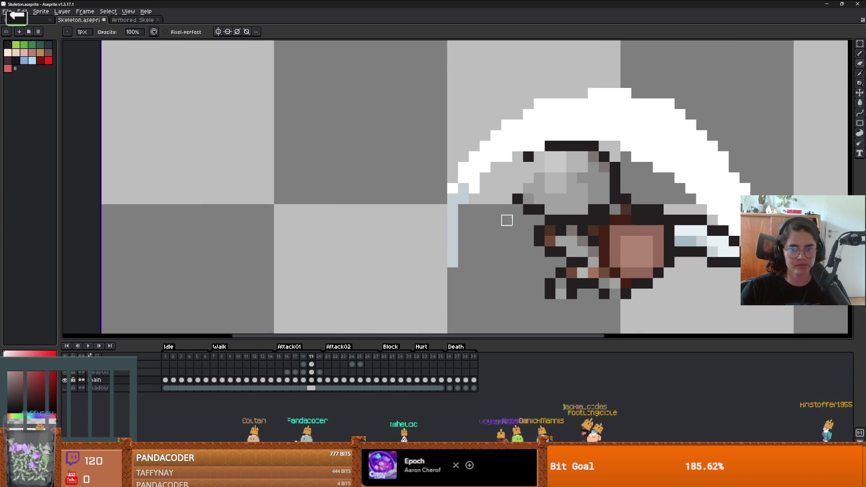
pyautogui.click(528, 156)
pyautogui.press('b')
# - Add black outline pixels to the sword, undoing one misplaced pixel
pyautogui.click(517, 189)
pyautogui.click(547, 179)
pyautogui.hotkey('ctrl', 'z')
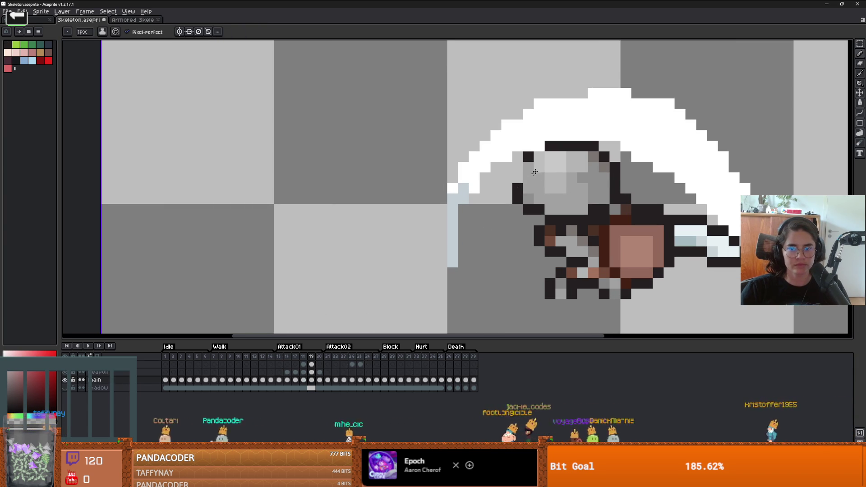
pyautogui.press('i')
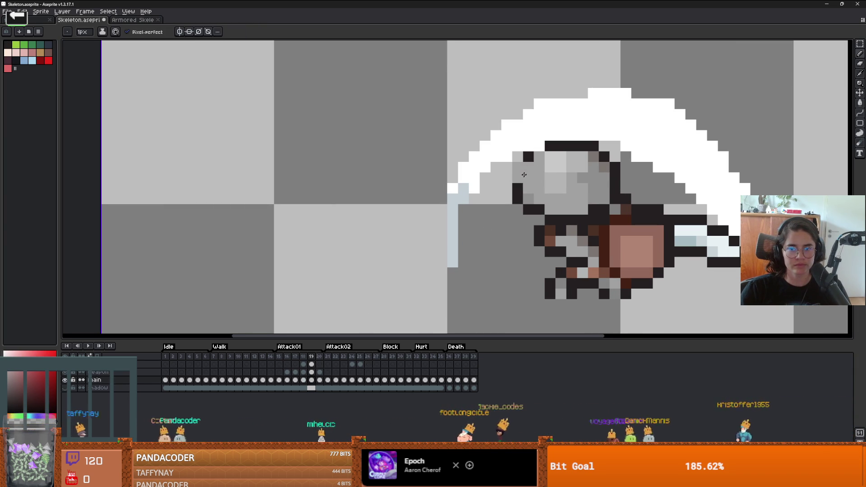
pyautogui.press('b')
pyautogui.keyDown('alt'); pyautogui.click(528, 156); pyautogui.keyUp('alt')
pyautogui.click(522, 169)
# - Zoom out and step through the attack frames, ending on frame 20
pyautogui.scroll(-4, 547, 212)
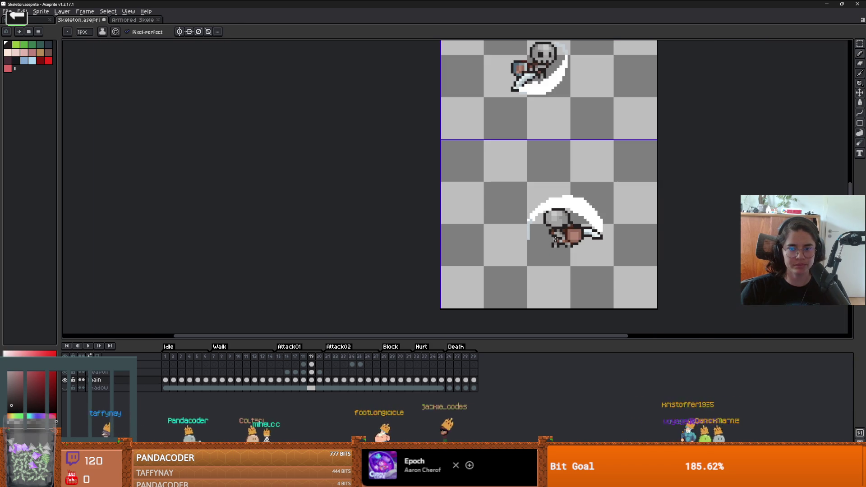
pyautogui.scroll(-3, 556, 239)
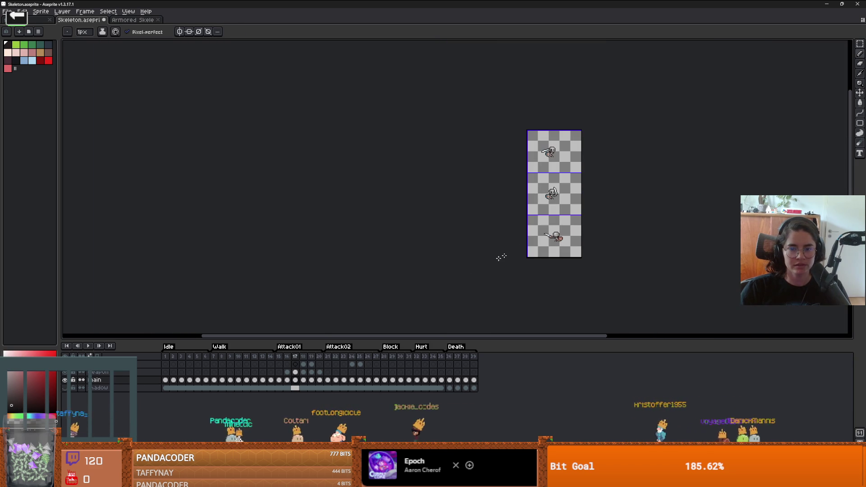
pyautogui.press('Right')
pyautogui.press('Right')
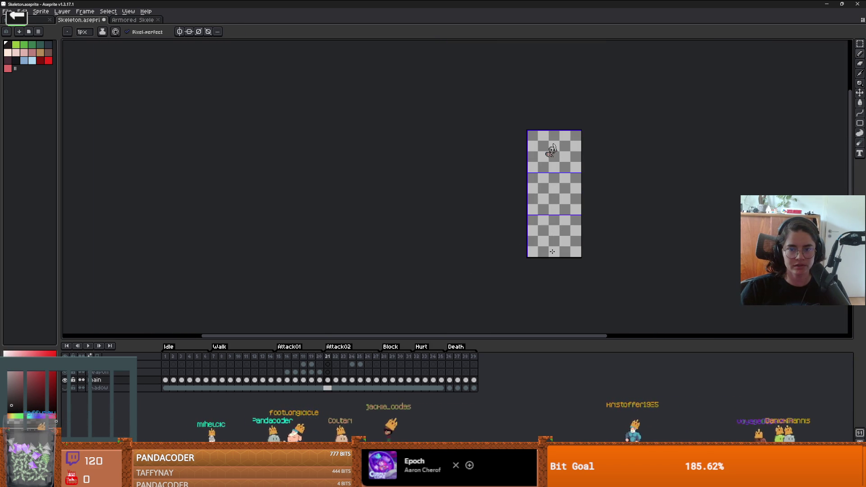
pyautogui.press('Left')
pyautogui.press('Left')
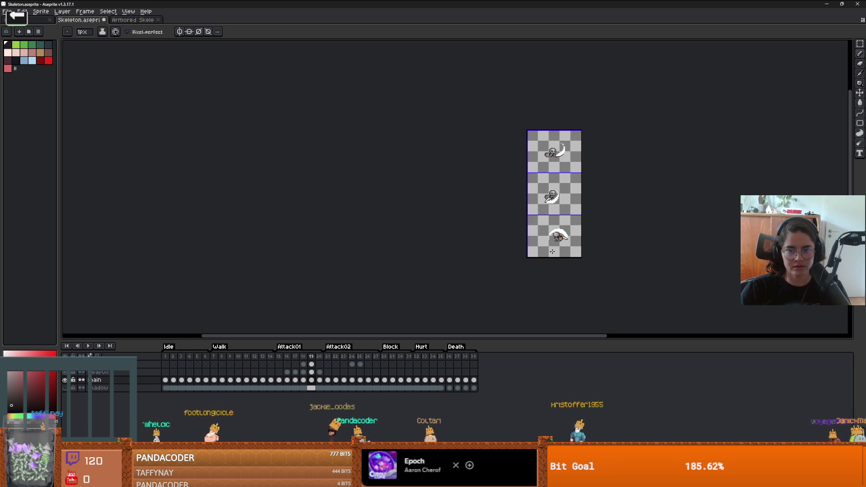
pyautogui.scroll(3, 552, 251)
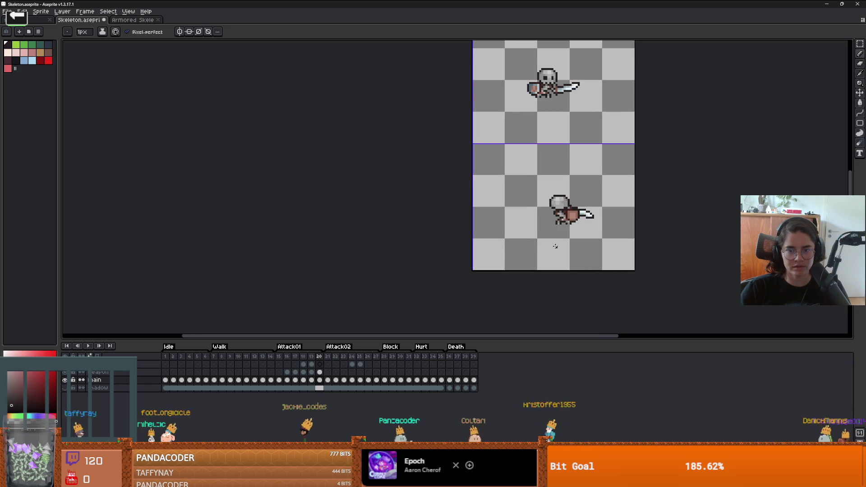
# - Clear the sword from frame 20 on the weapon layer
pyautogui.press('e')
pyautogui.press('Up')
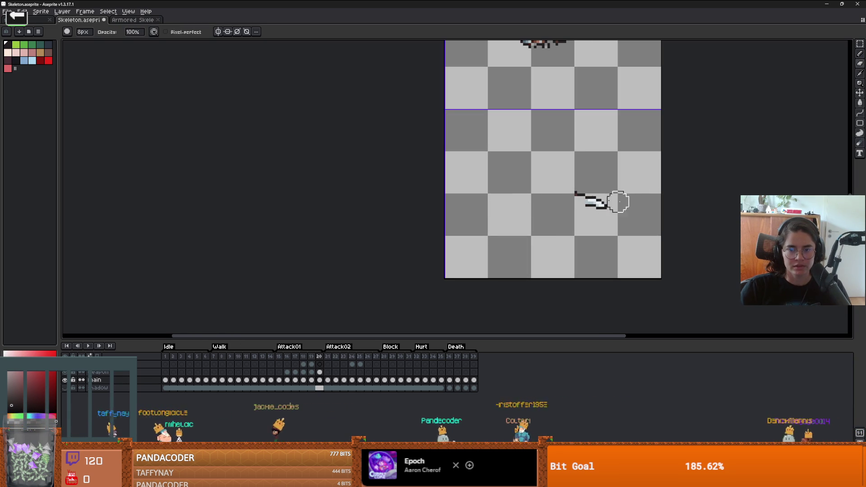
pyautogui.press('Delete')
# - Select frame 15's bottom sprite cell, backing out of an accidental arc paste into frame 20
pyautogui.press('Left')
pyautogui.press('Left')
pyautogui.press('Left')
pyautogui.scroll(-2, 437, 279)
pyautogui.press('m')
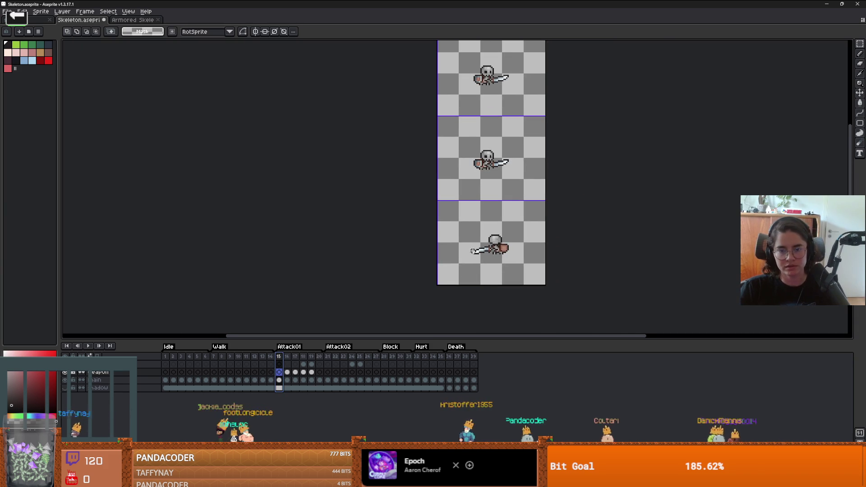
pyautogui.hotkey('ctrl', 'a')
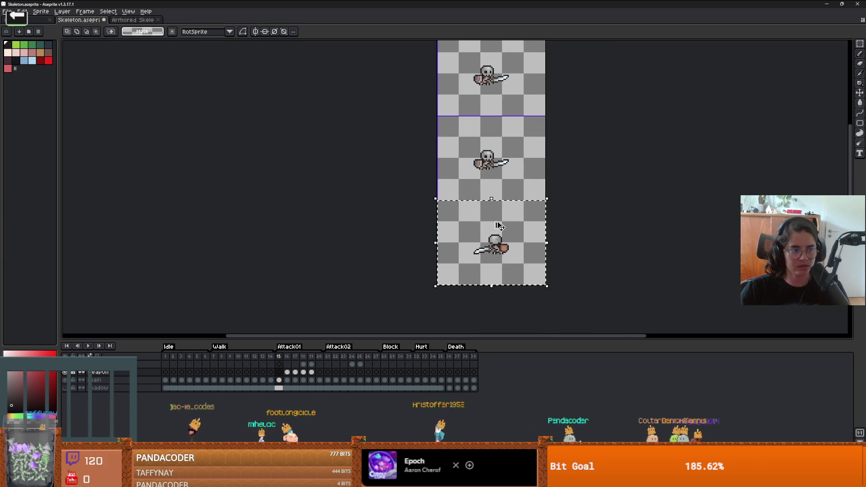
pyautogui.click(319, 379)
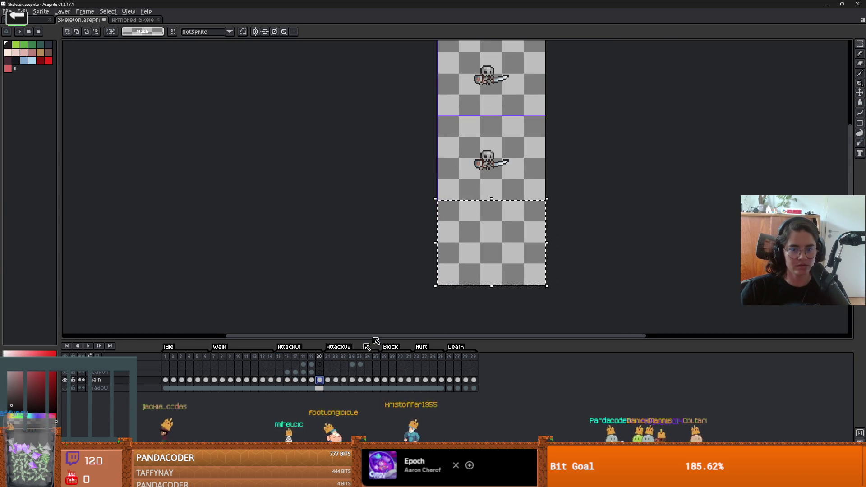
pyautogui.hotkey('ctrl', 'v')
pyautogui.press('Escape')
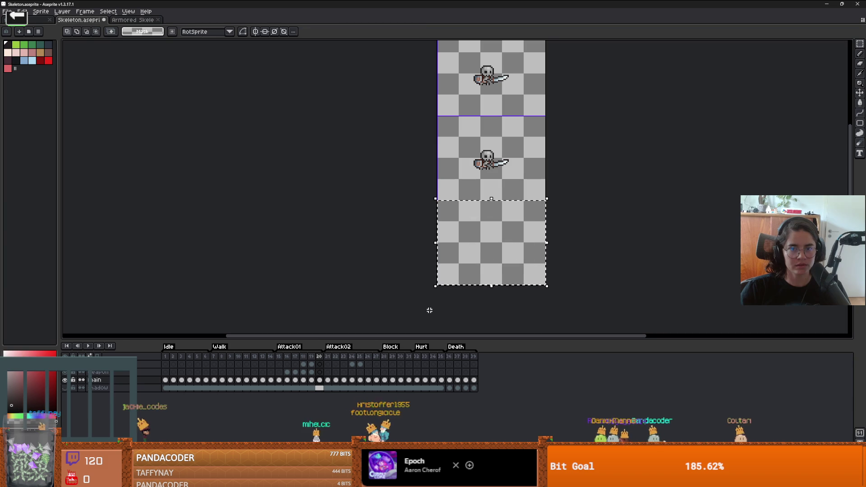
pyautogui.hotkey('ctrl', 'z')
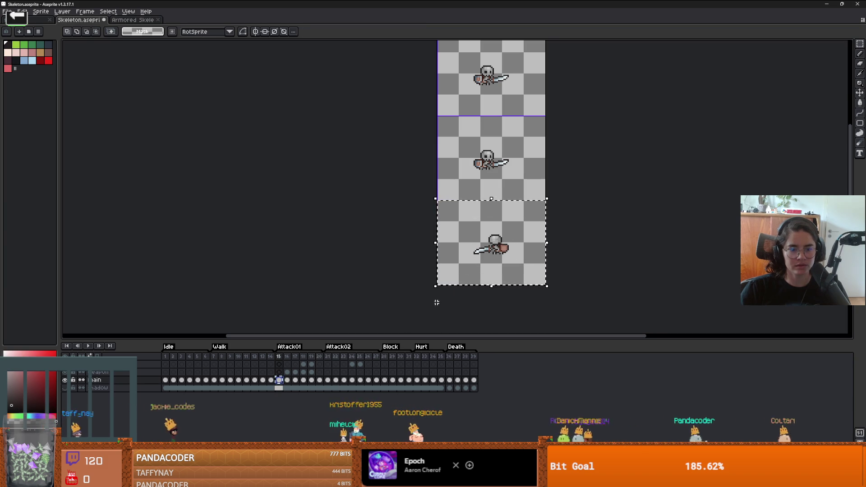
# - Paste frame 15's skeleton into frame 20, flipped horizontally, and preview Attack01
pyautogui.hotkey('ctrl', 'x')
pyautogui.hotkey('ctrl', 'v')
pyautogui.hotkey('shift', 'h')
pyautogui.press('Return')
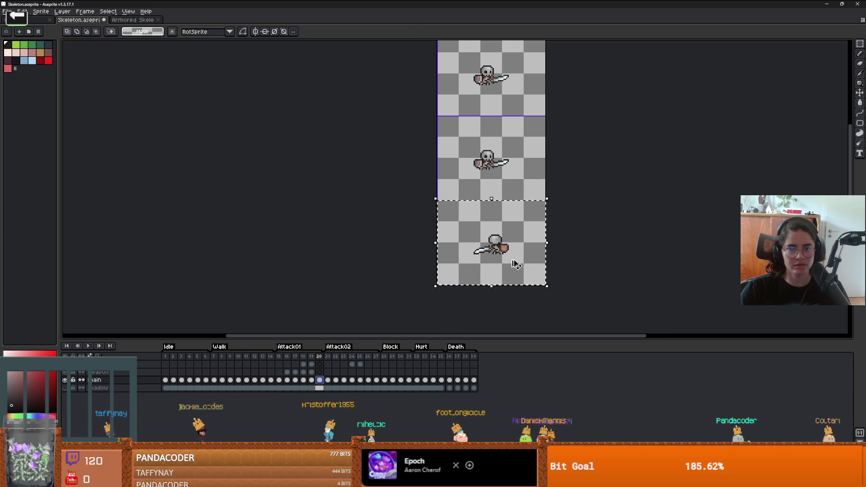
pyautogui.click(88, 346)
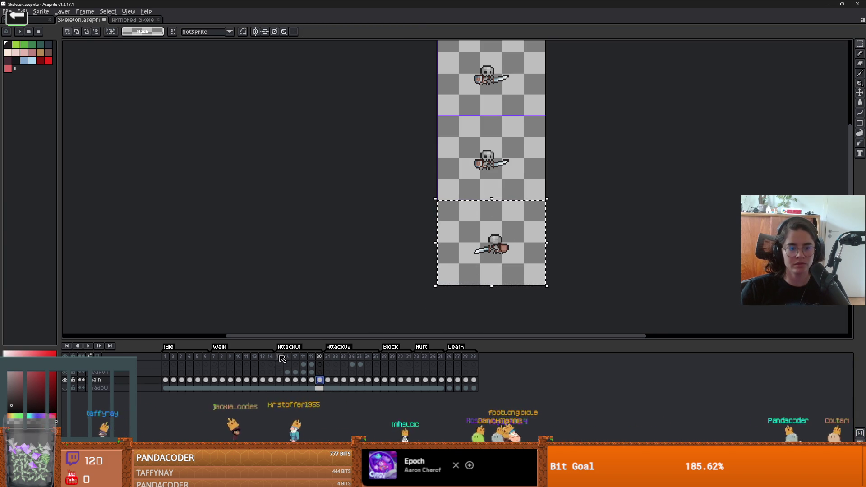
pyautogui.click(86, 346)
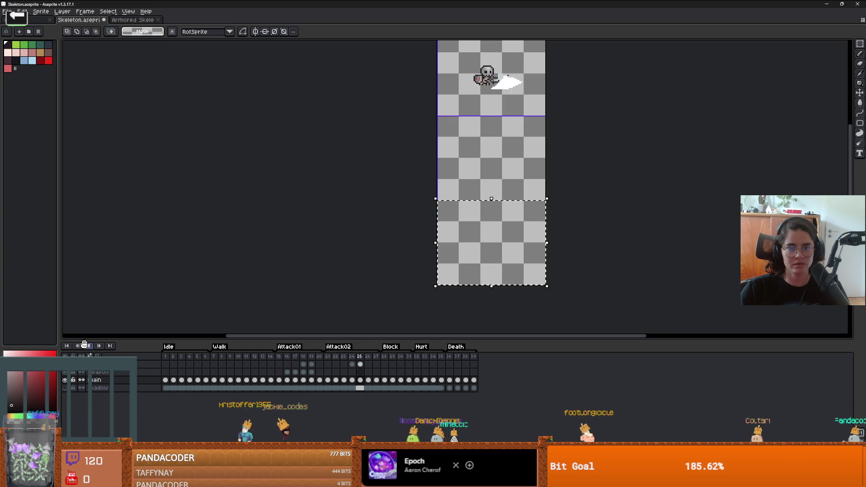
pyautogui.click(22, 11)
# - Export the sprite sheet over the existing file via Export Sprite Sheet, then switch to Godot
pyautogui.moveTo(7, 12)
pyautogui.moveTo(40, 81)
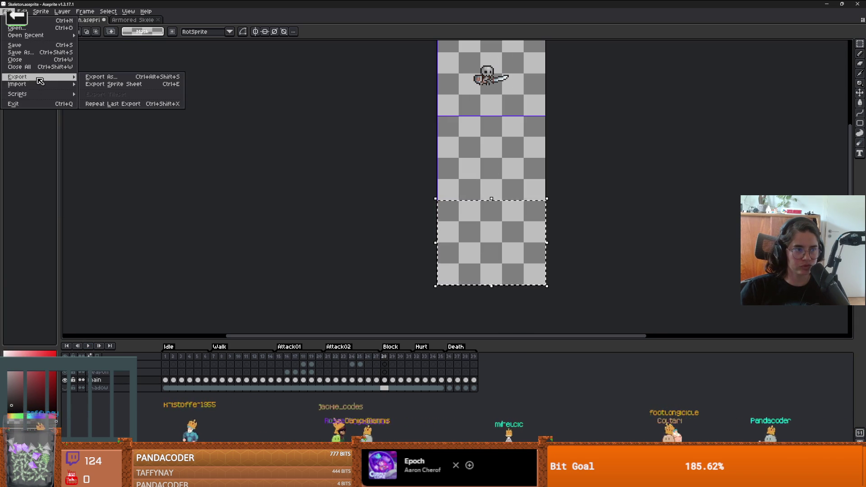
pyautogui.click(117, 83)
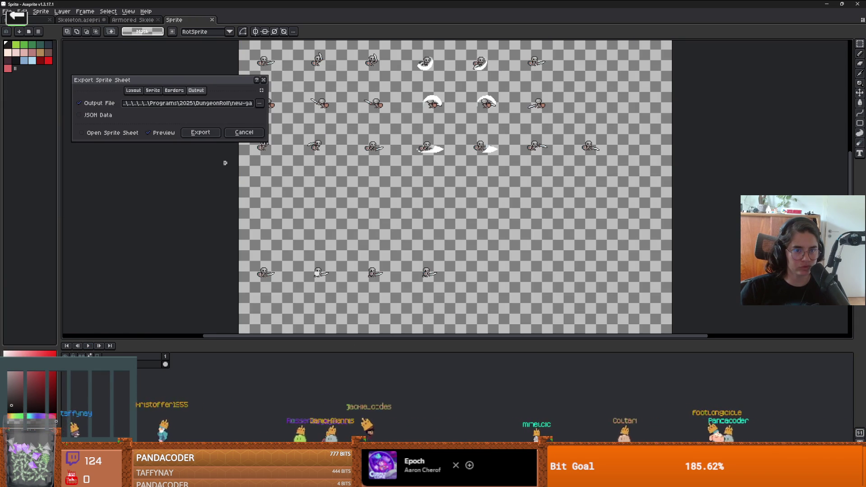
pyautogui.click(200, 132)
pyautogui.click(416, 254)
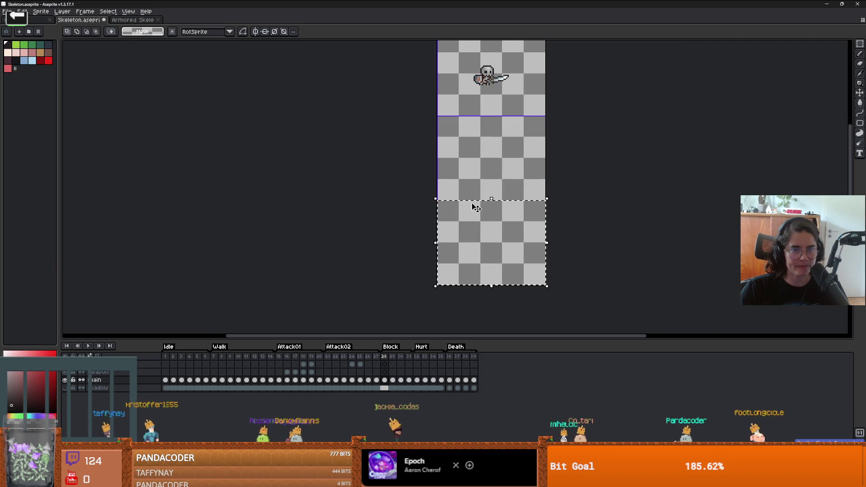
pyautogui.hotkey('alt', 'Tab')
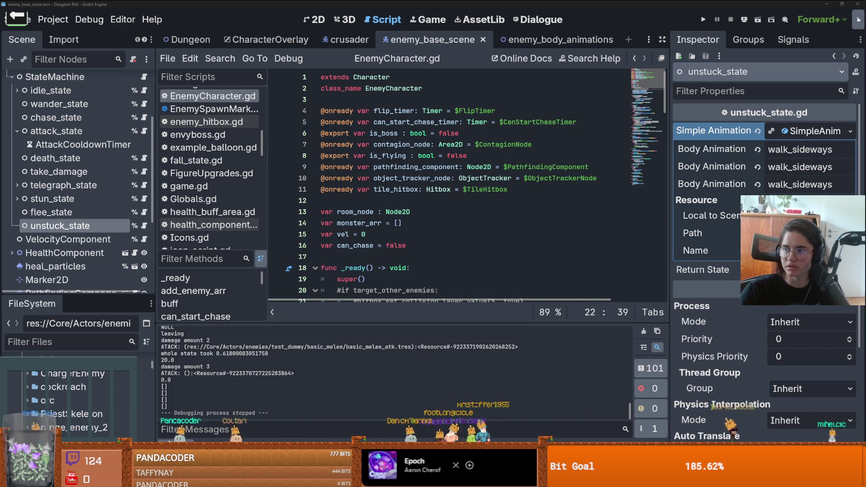
# - Open skeletonspritesheet.res and delete all three frames from attack_1_up
pyautogui.hotkey('alt', 'Tab')
pyautogui.hotkey('alt', 'Tab')
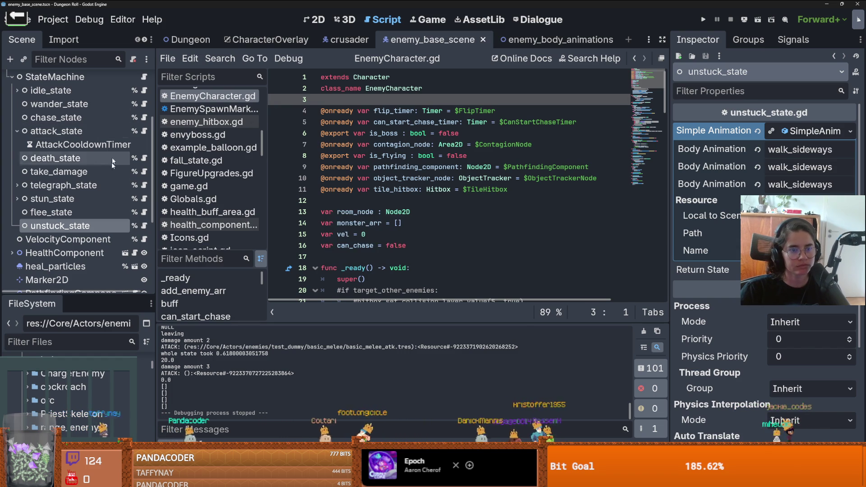
pyautogui.scroll(-3, 80, 417)
pyautogui.doubleClick(96, 423)
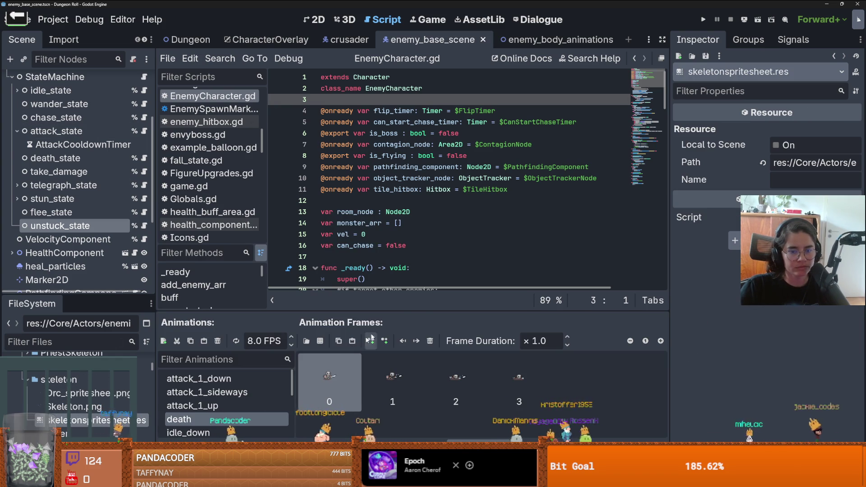
pyautogui.moveTo(399, 311); pyautogui.dragTo(399, 230)
pyautogui.click(192, 325)
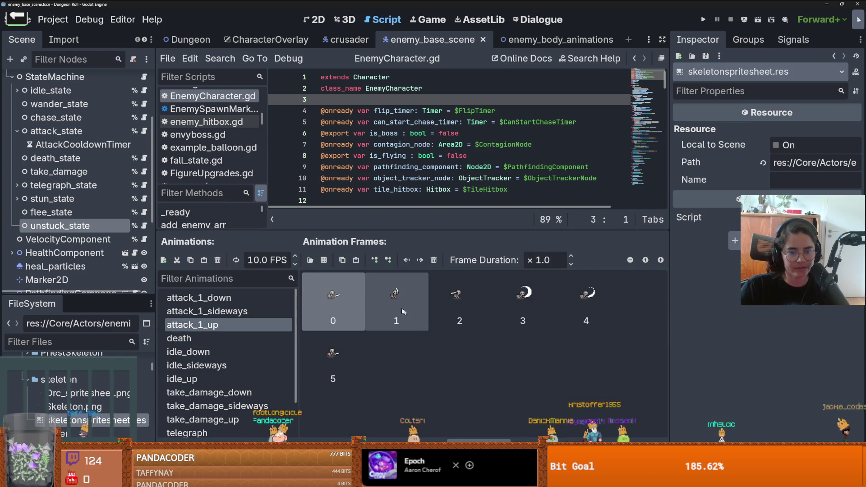
pyautogui.click(432, 260)
pyautogui.click(432, 260)
pyautogui.click(432, 261)
pyautogui.click(433, 260)
pyautogui.click(432, 260)
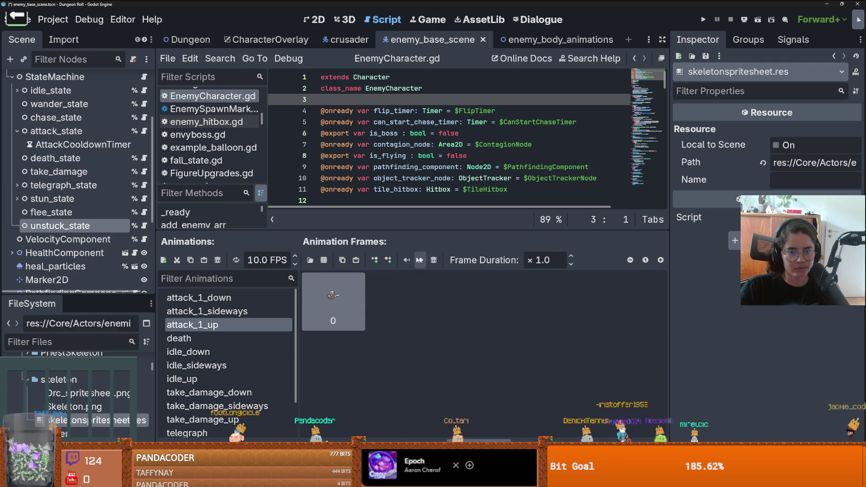
pyautogui.click(432, 260)
# - Load Skeleton.png in Add Frames from Sprite Sheet, close without adding, and return to Aseprite
pyautogui.click(324, 261)
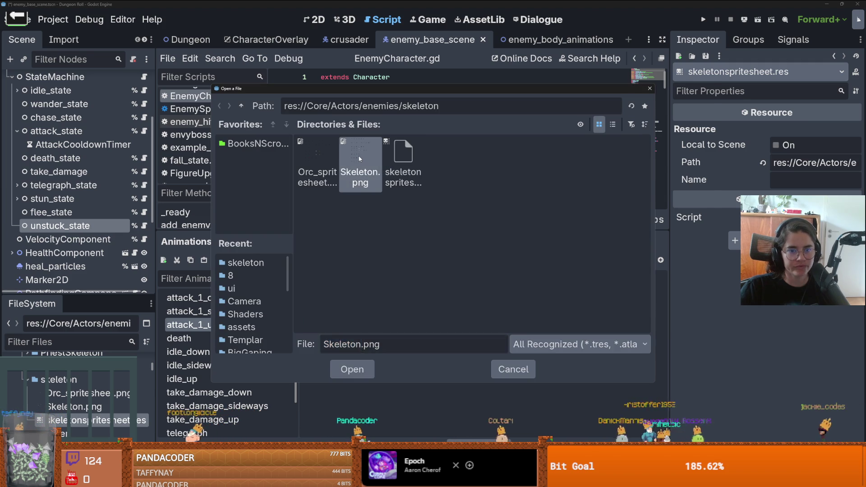
pyautogui.doubleClick(360, 159)
pyautogui.click(218, 120)
pyautogui.click(218, 120)
pyautogui.click(219, 119)
pyautogui.click(219, 119)
pyautogui.click(218, 120)
pyautogui.scroll(-2, 285, 298)
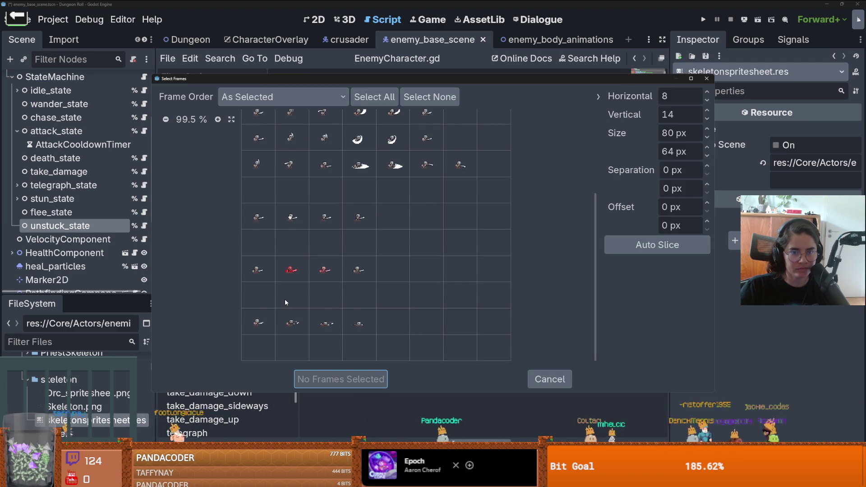
pyautogui.click(537, 380)
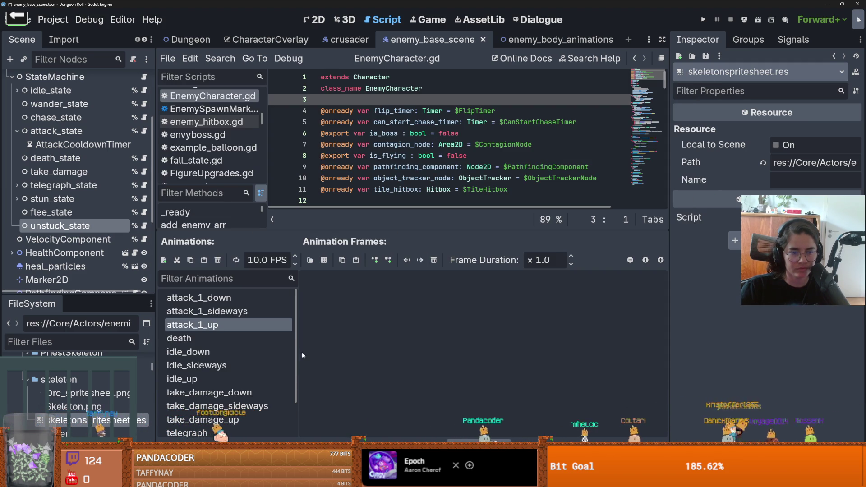
pyautogui.hotkey('alt', 'Tab')
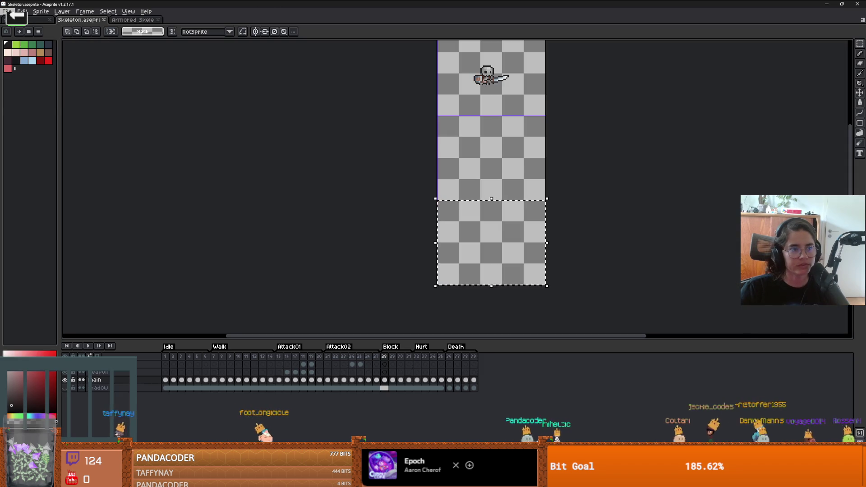
# - Set the export output to Skeleton.png, confirm replacing it, export, and switch to Godot
pyautogui.click(7, 12)
pyautogui.moveTo(36, 77)
pyautogui.click(117, 86)
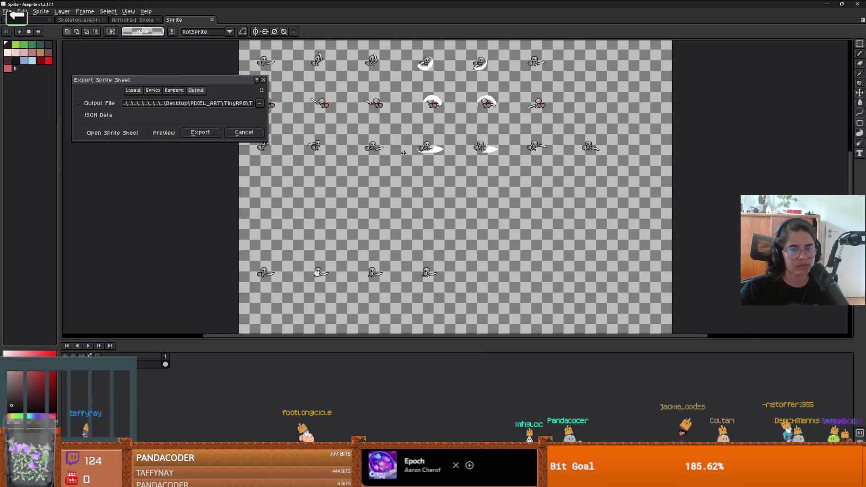
pyautogui.click(260, 107)
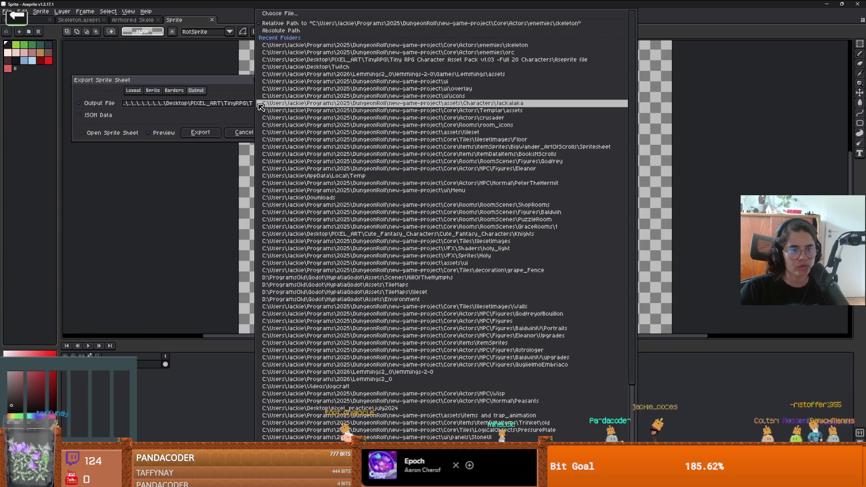
pyautogui.click(345, 14)
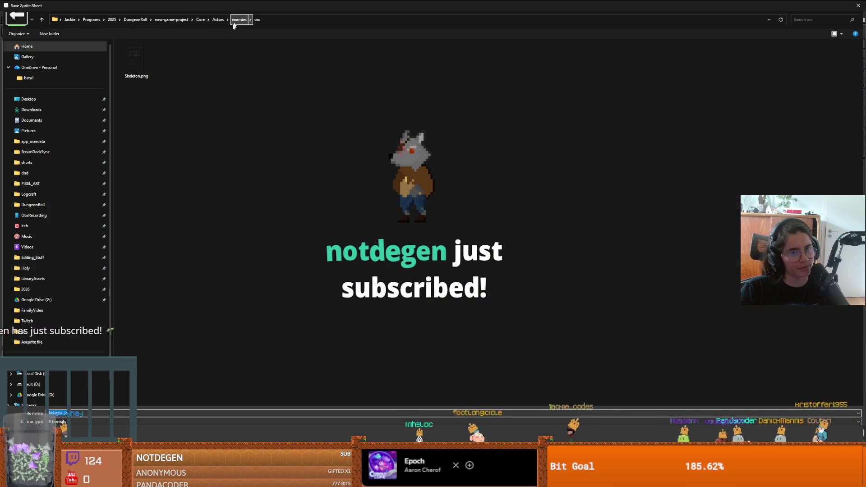
pyautogui.click(137, 66)
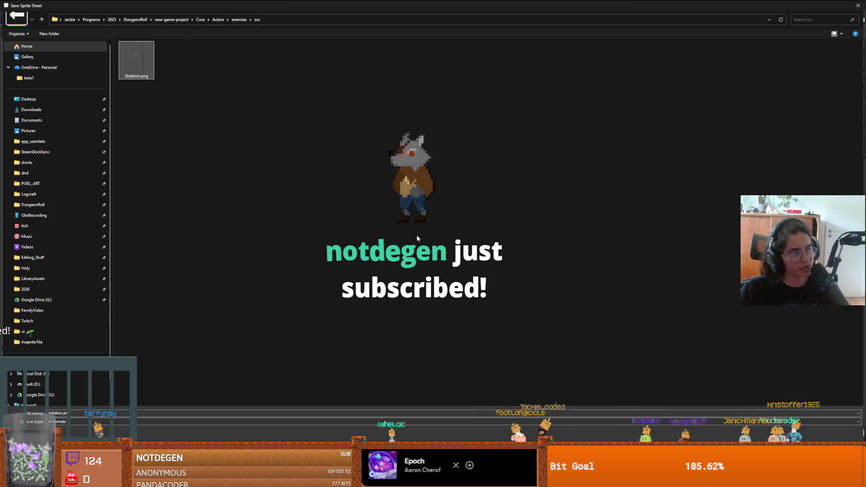
pyautogui.press('Return')
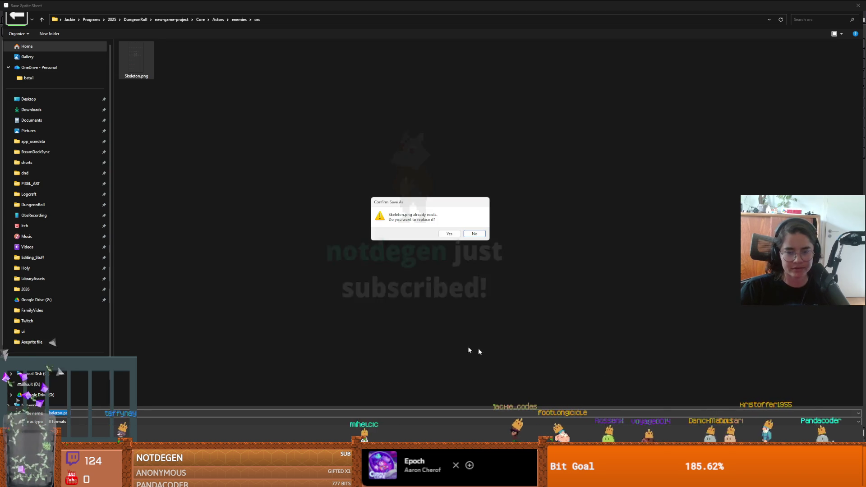
pyautogui.click(449, 233)
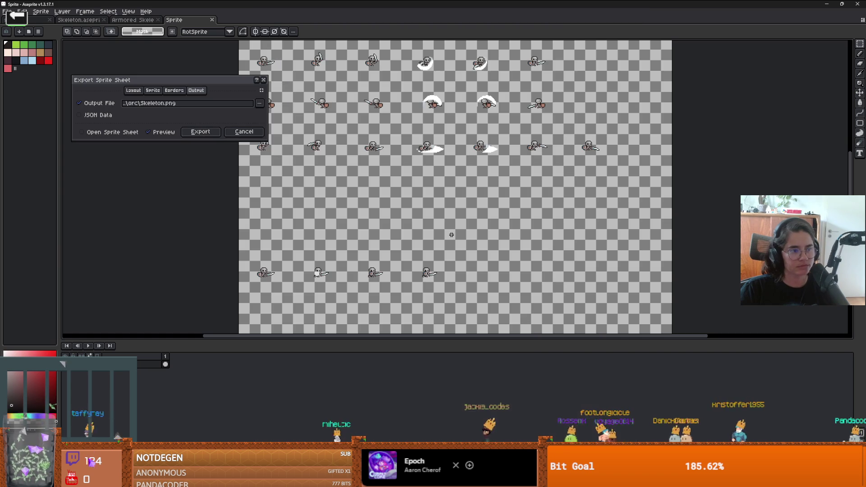
pyautogui.click(214, 134)
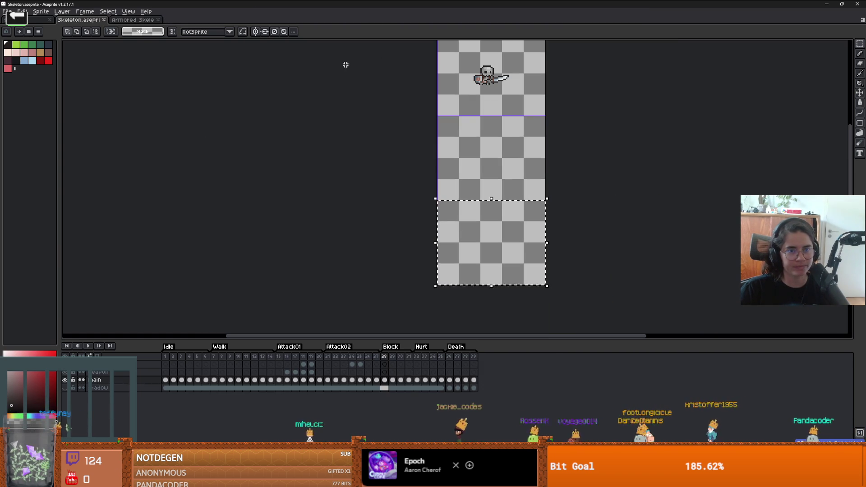
pyautogui.hotkey('alt', 'Tab')
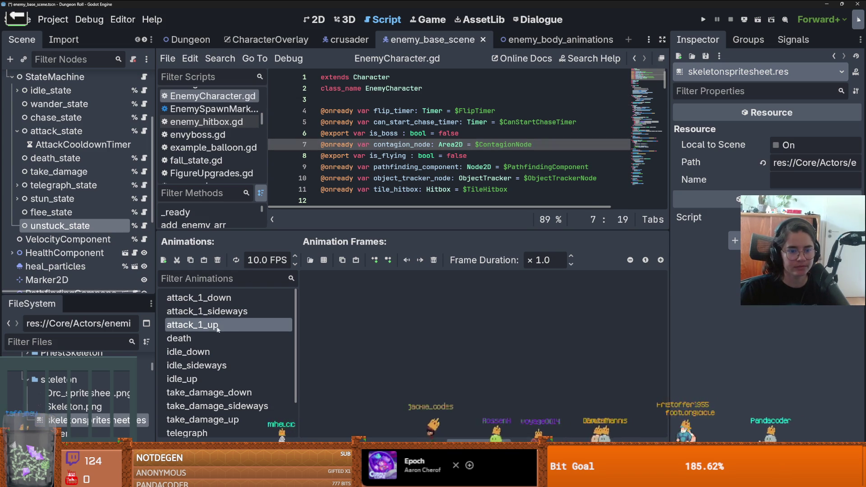
# - Keep the attack_1_up name and browse Skeleton.png in the frame picker without adding frames
pyautogui.doubleClick(217, 328)
pyautogui.press('Return')
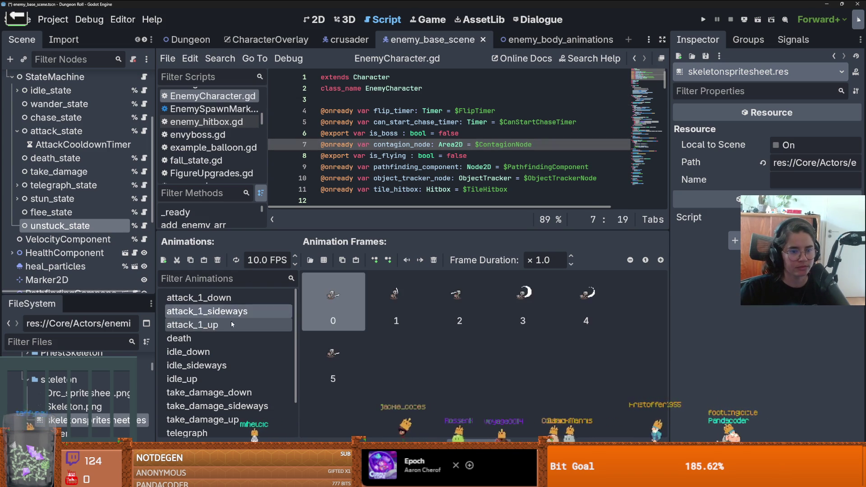
pyautogui.click(323, 261)
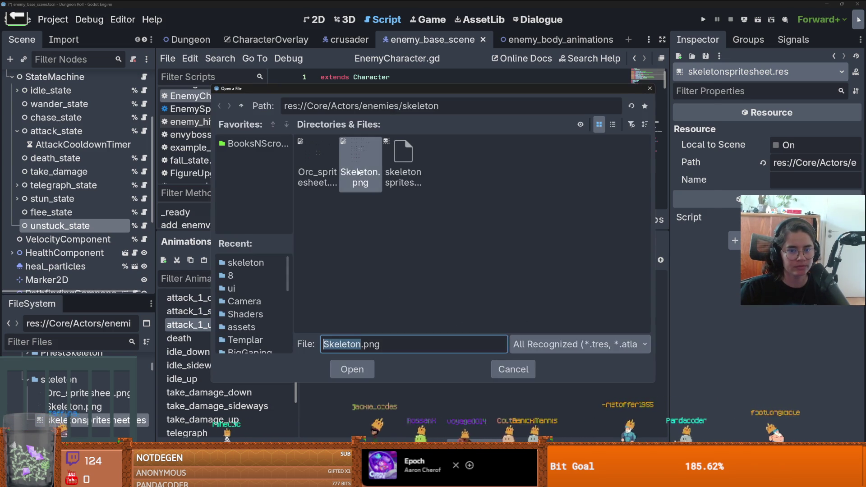
pyautogui.doubleClick(358, 155)
pyautogui.click(360, 175)
pyautogui.click(360, 177)
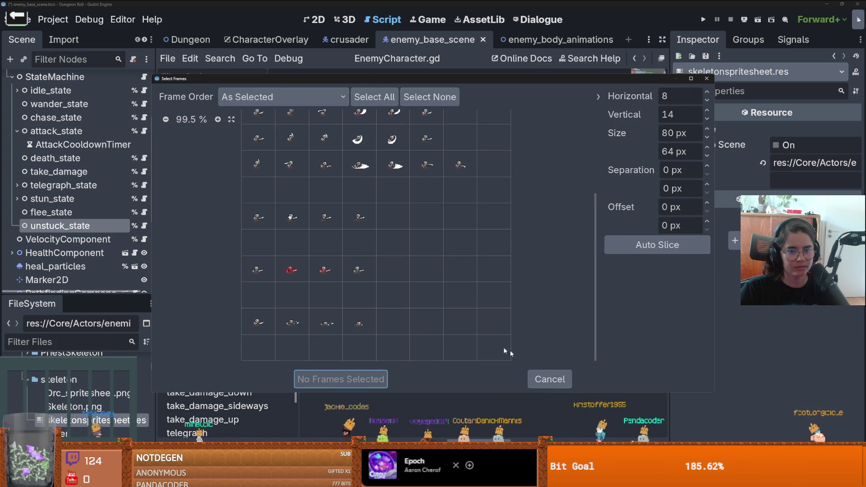
pyautogui.click(543, 379)
# - Save the enemy base scene with Ctrl+S, cancel the frame picker again, and return to Aseprite
pyautogui.hotkey('ctrl', 's')
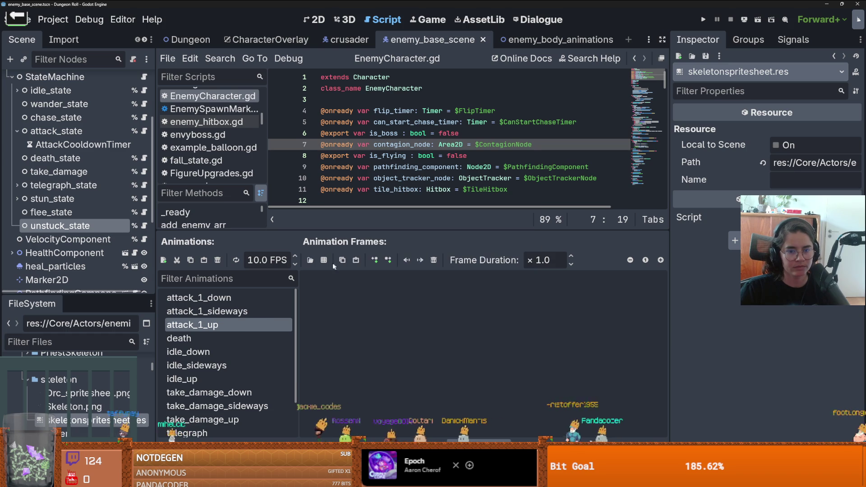
pyautogui.click(324, 260)
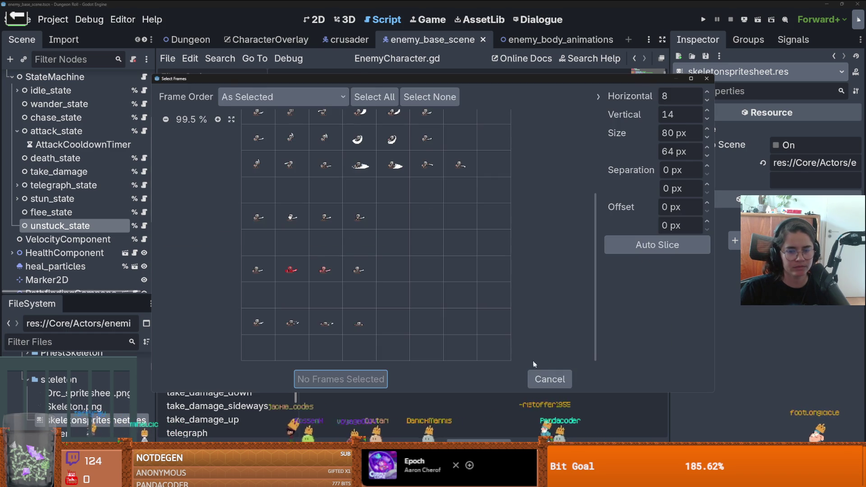
pyautogui.click(545, 379)
pyautogui.hotkey('alt', 'Tab')
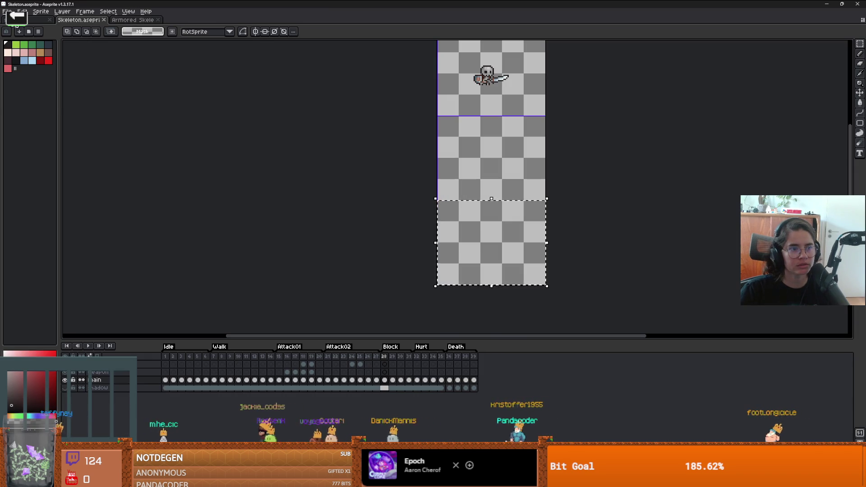
# - Export the sheet as Skeleton.png into enemies/skeleton, replacing the old copy
pyautogui.click(7, 11)
pyautogui.moveTo(37, 79)
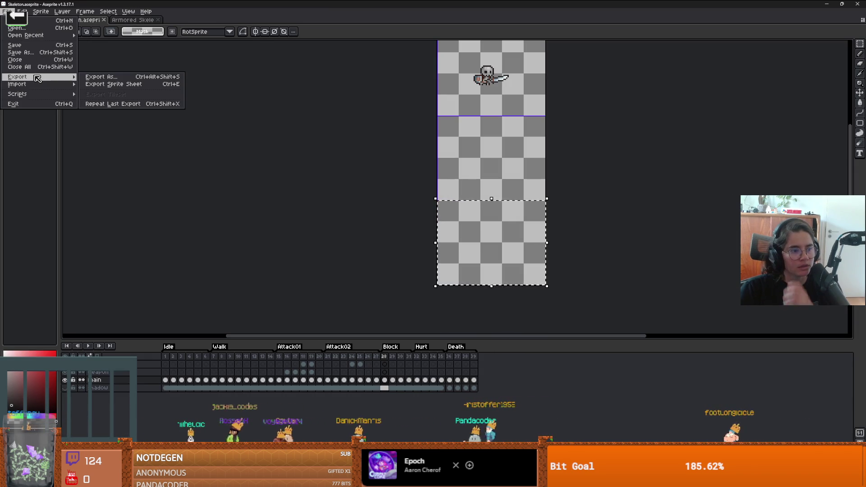
pyautogui.click(96, 85)
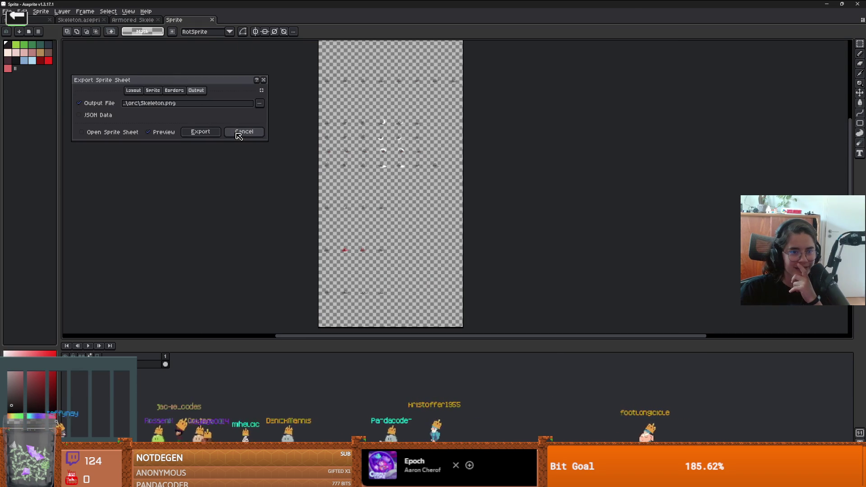
pyautogui.click(261, 105)
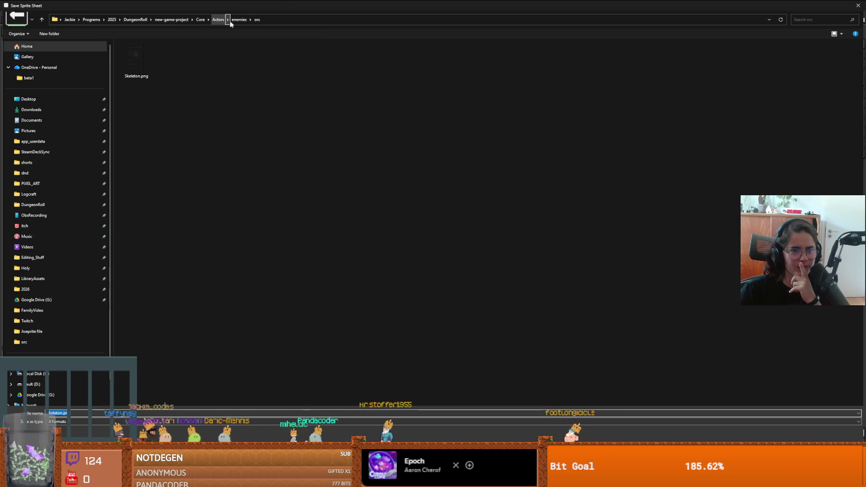
pyautogui.click(231, 21)
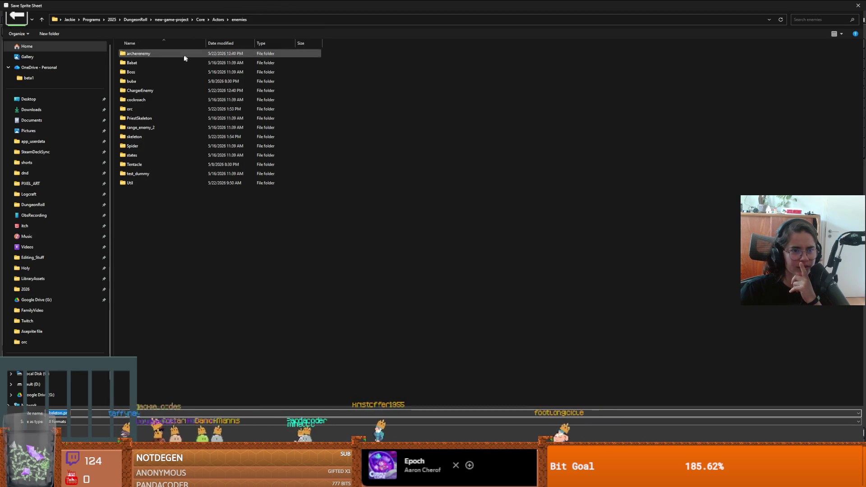
pyautogui.doubleClick(144, 138)
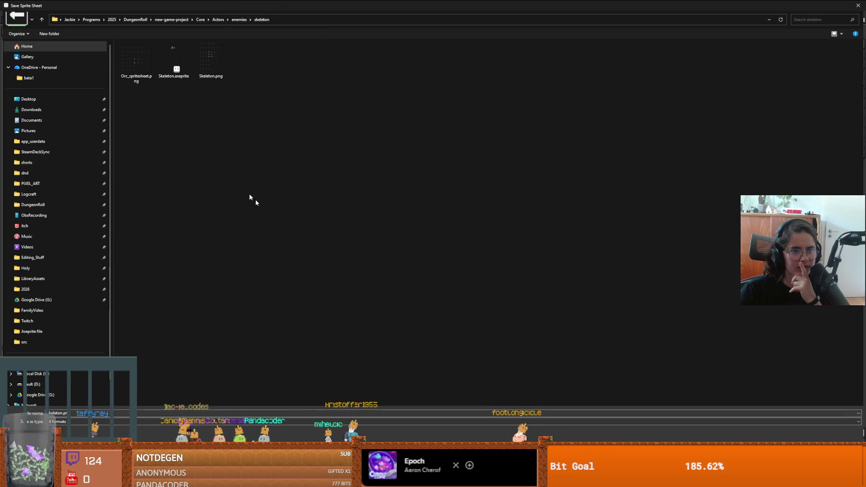
pyautogui.press('Return')
pyautogui.click(441, 234)
pyautogui.press('Return')
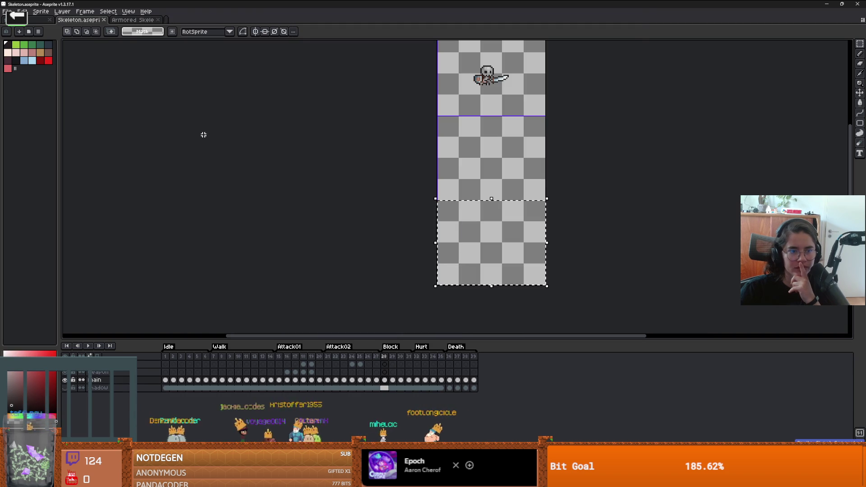
# - Load the re-exported Skeleton.png into Godot's frame picker for attack_1_up and select the frame height field
pyautogui.hotkey('alt', 'Tab')
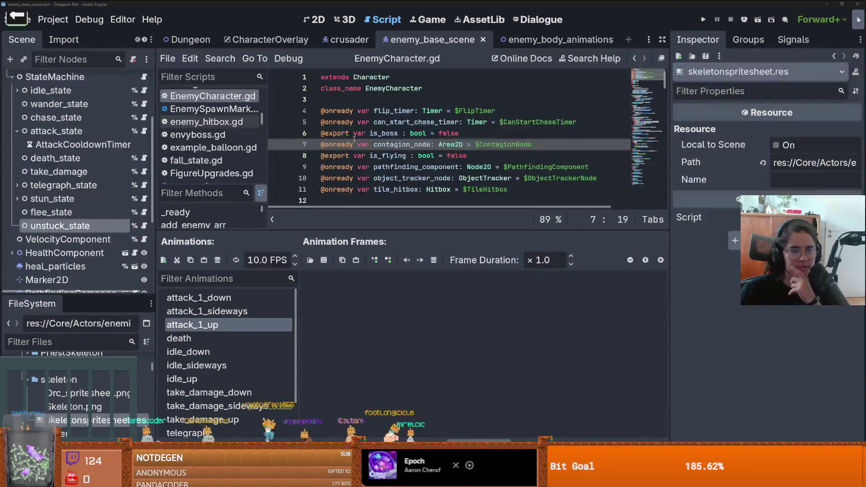
pyautogui.click(325, 261)
pyautogui.doubleClick(360, 169)
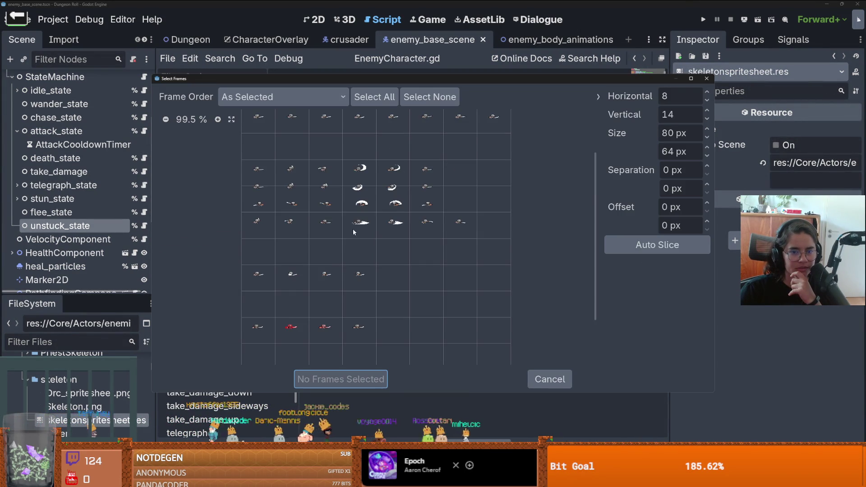
pyautogui.scroll(2, 354, 233)
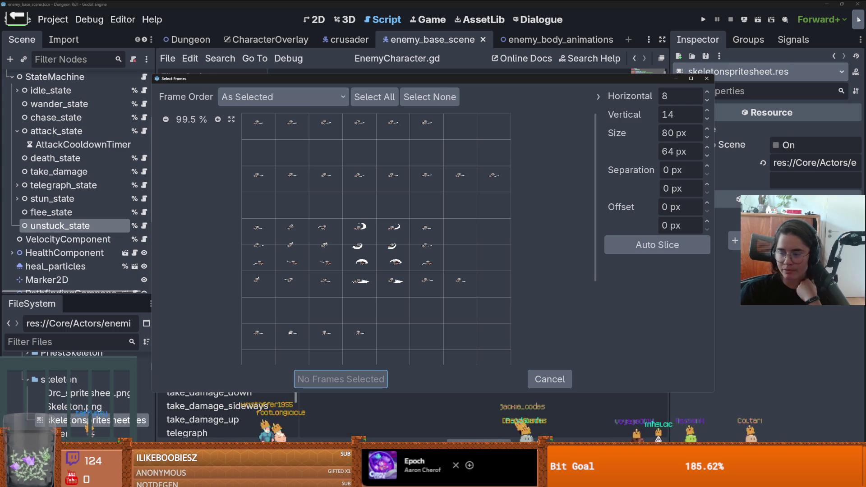
pyautogui.click(675, 154)
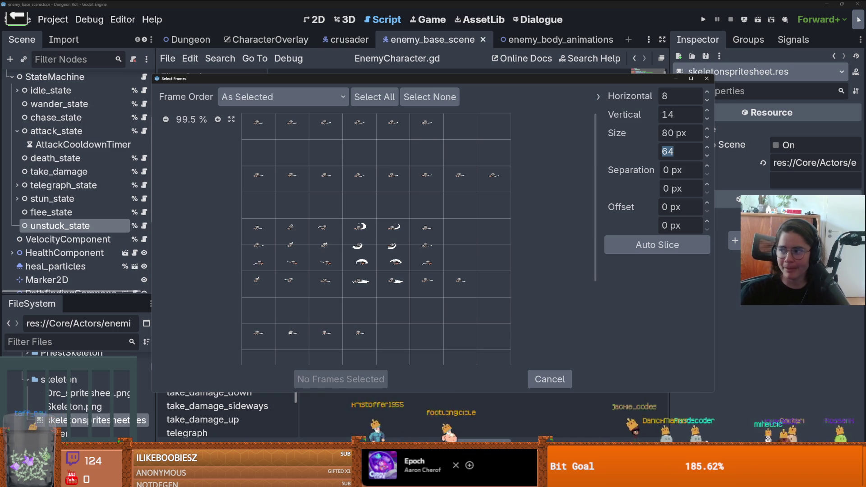
pyautogui.hotkey('alt', 'Tab')
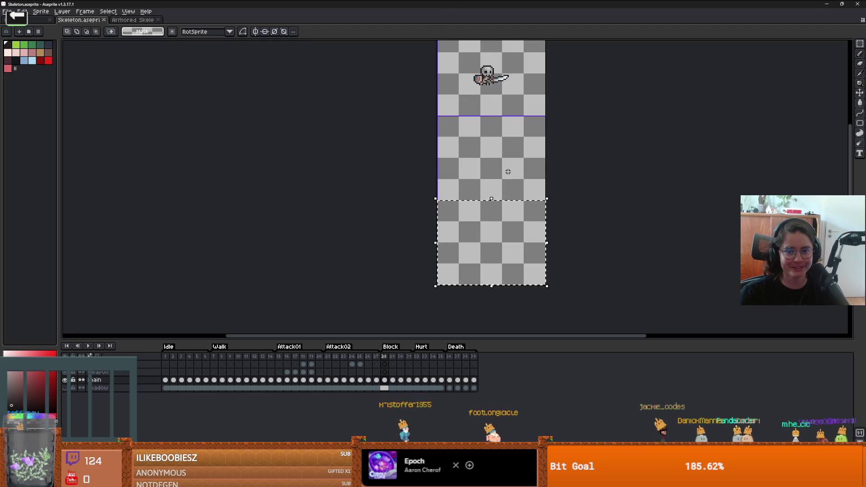
# - Read the selection size in Aseprite to confirm one cell is 80×64 px, then return to Godot
pyautogui.click(488, 166)
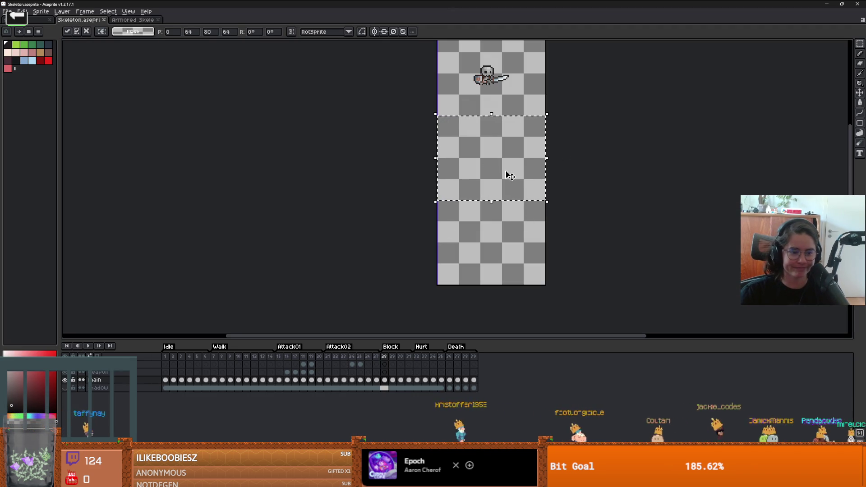
pyautogui.hotkey('alt', 'Tab')
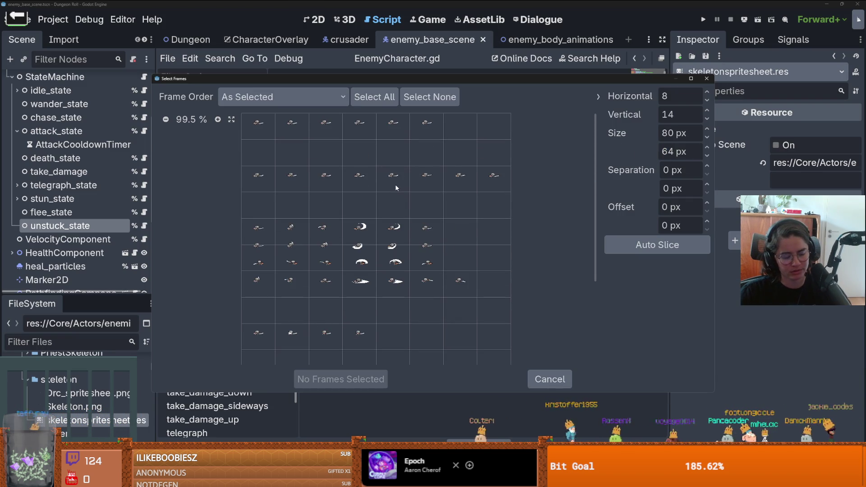
# - Auto-slice the sheet with a 64 px frame height, then cancel the picker without adding frames
pyautogui.click(654, 245)
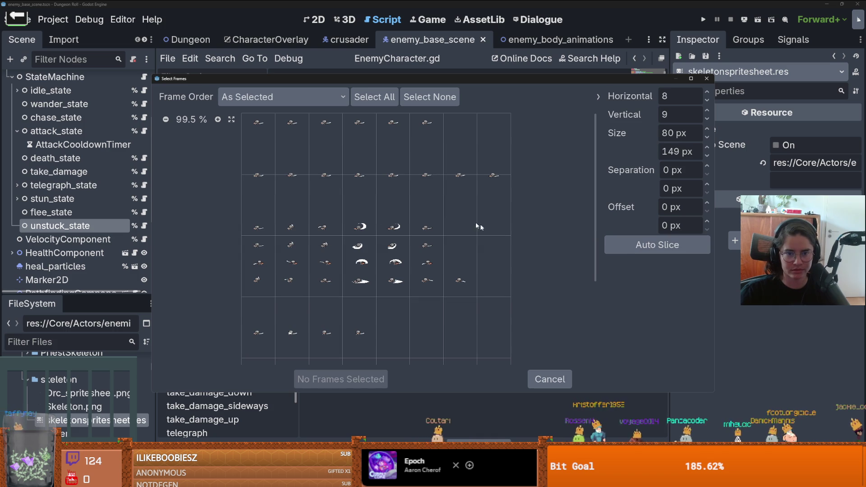
pyautogui.write('64')
pyautogui.press('Return')
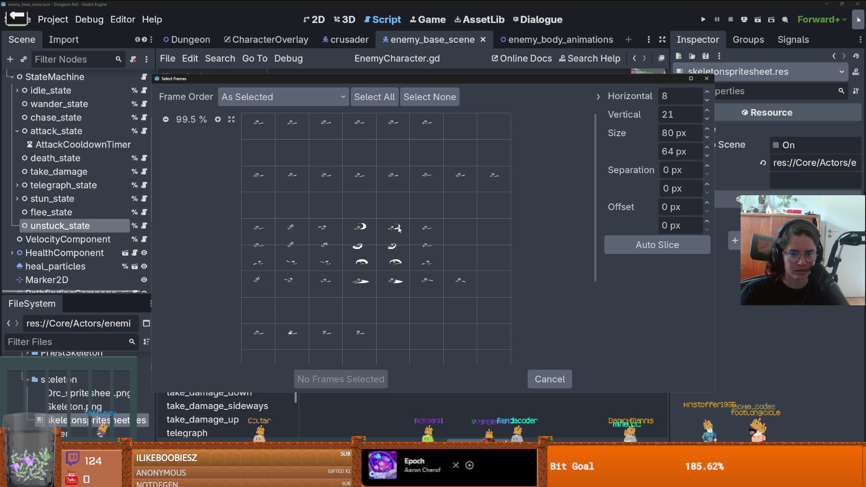
pyautogui.click(558, 382)
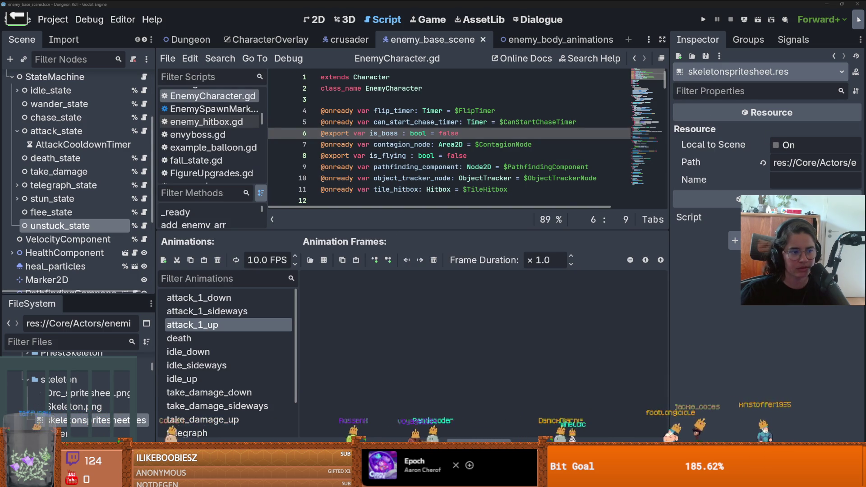
pyautogui.hotkey('alt', 'Tab')
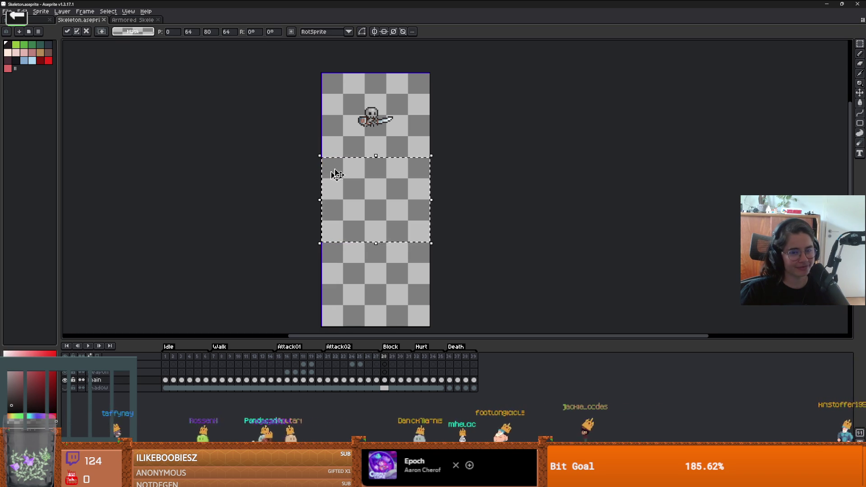
# - End the transform and open Export Sprite Sheet, with the layout split into rows by tag
pyautogui.hotkey('ctrl', 'z')
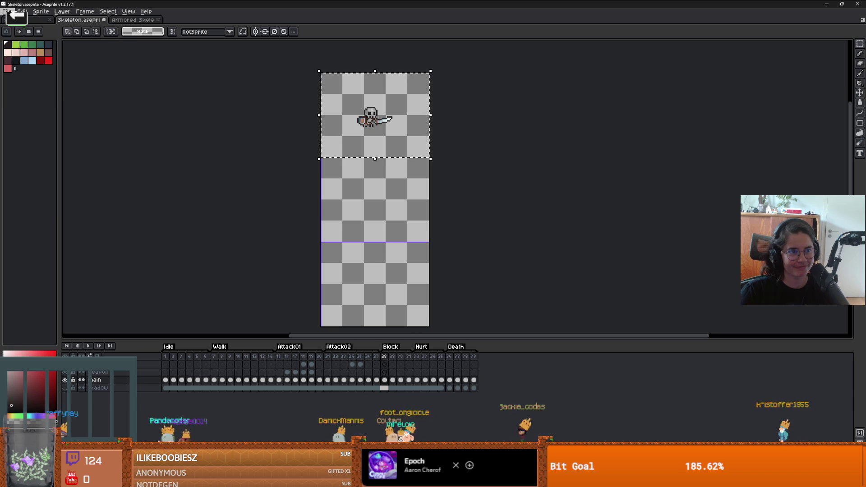
pyautogui.click(22, 11)
pyautogui.moveTo(8, 11)
pyautogui.moveTo(42, 80)
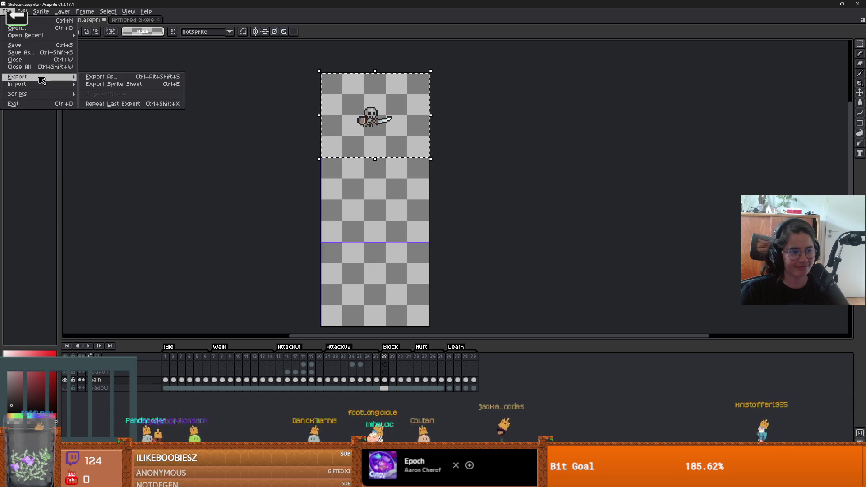
pyautogui.click(113, 84)
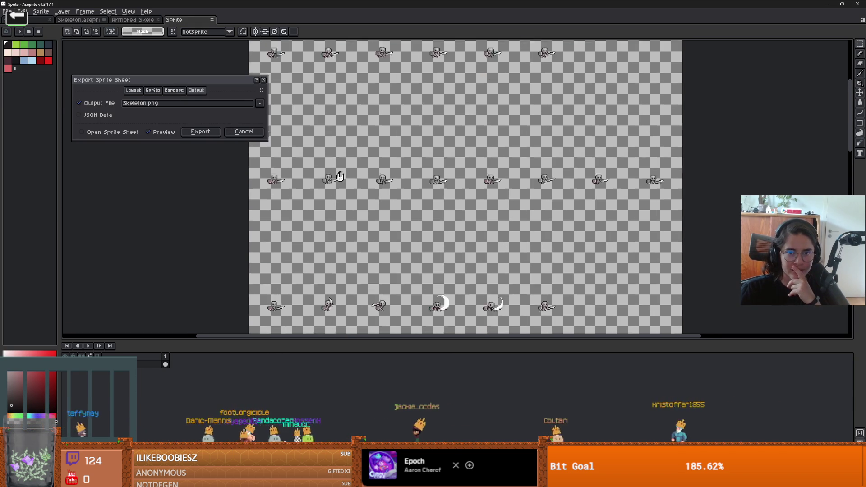
pyautogui.click(175, 91)
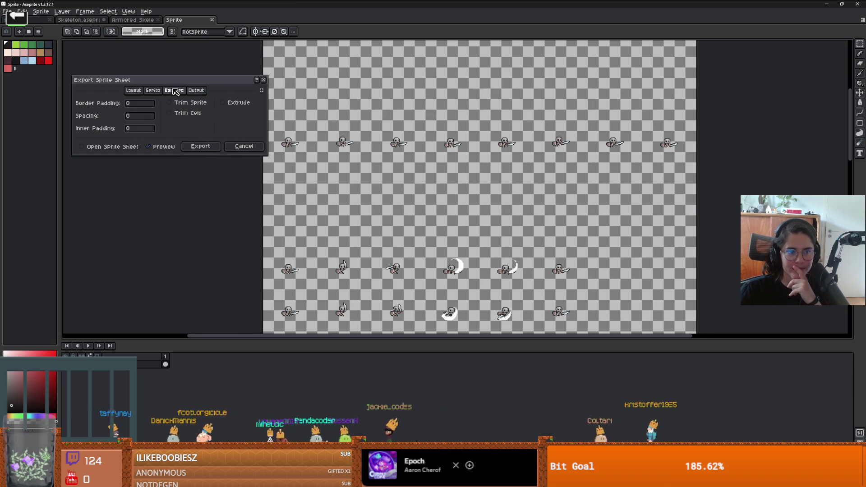
pyautogui.click(153, 90)
pyautogui.click(235, 130)
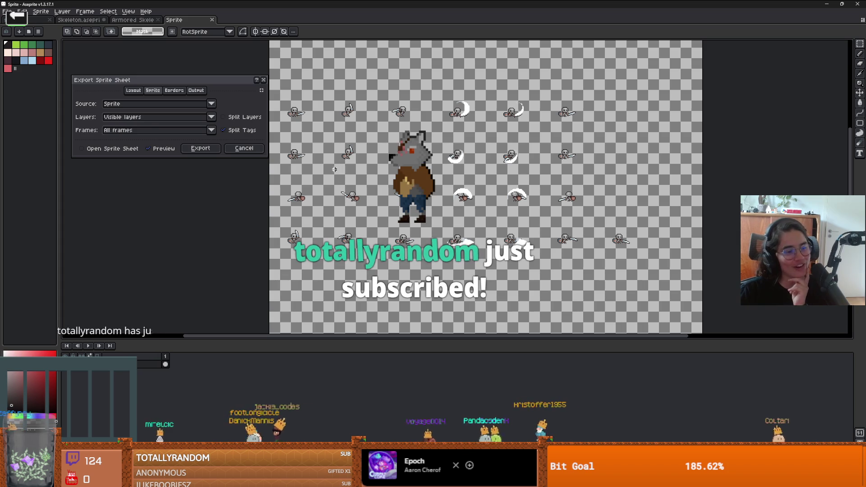
# - Export the sprite sheet, confirm overwriting Skeleton.png, and return to Godot
pyautogui.click(202, 149)
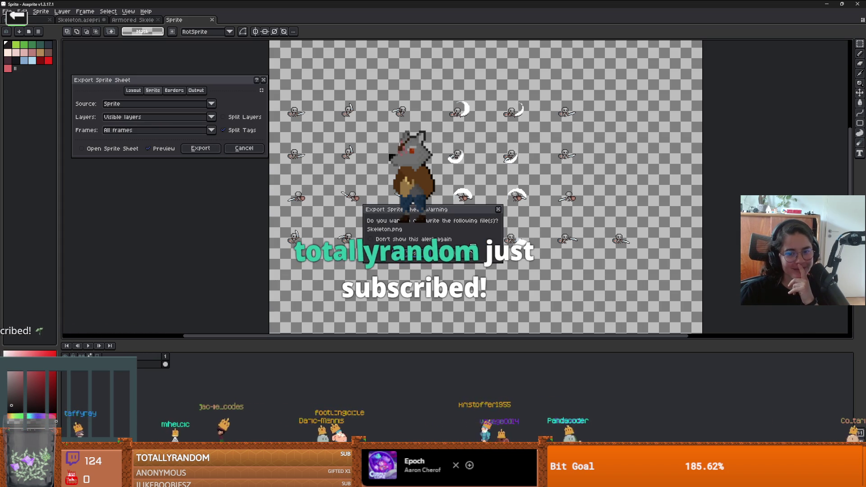
pyautogui.press('Escape')
pyautogui.click(197, 90)
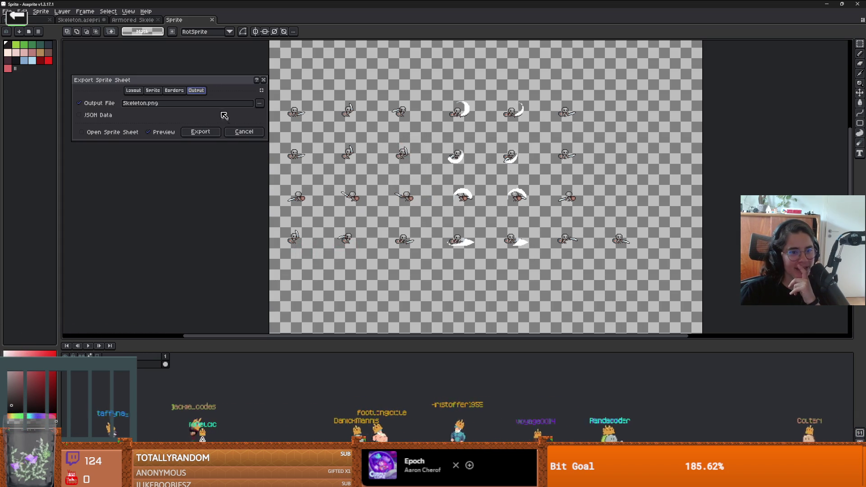
pyautogui.click(261, 103)
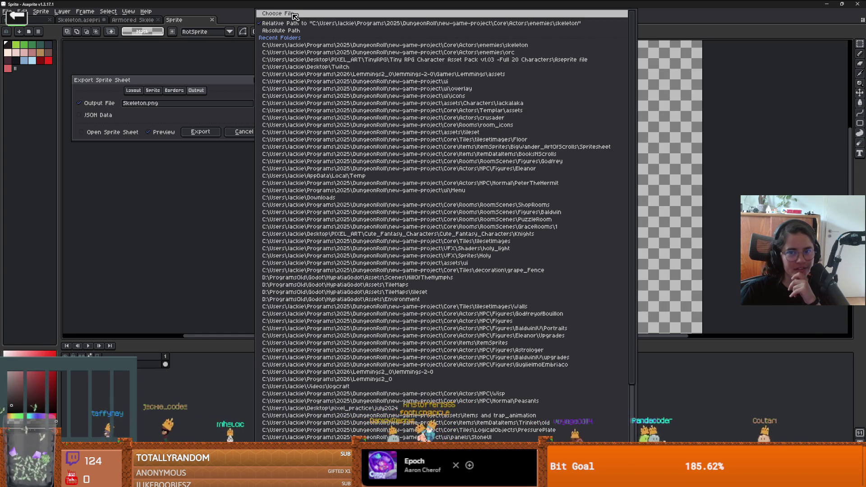
pyautogui.click(209, 128)
pyautogui.click(209, 130)
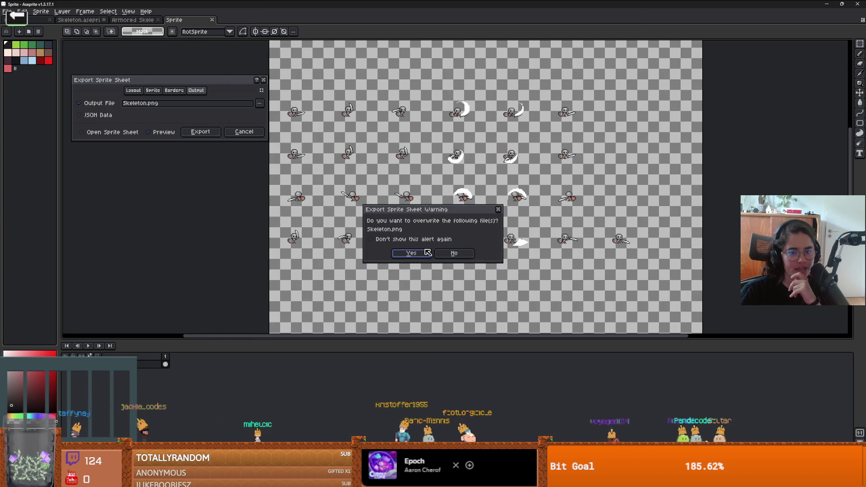
pyautogui.click(416, 249)
pyautogui.hotkey('alt', 'Tab')
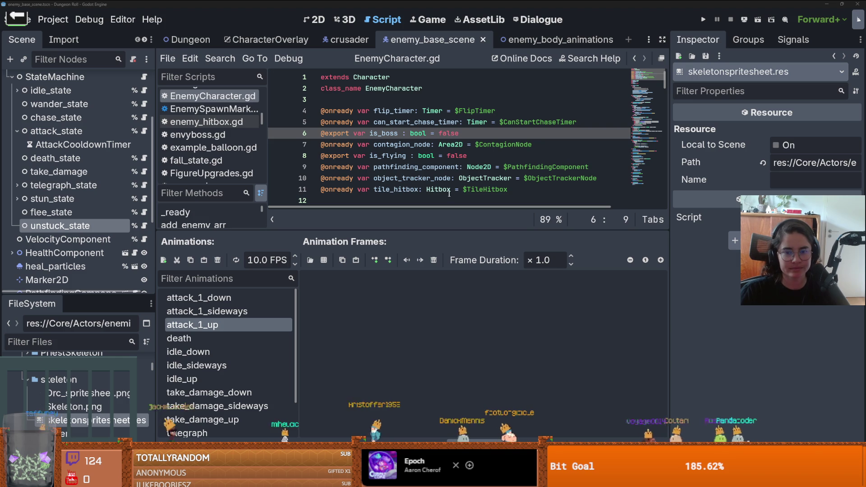
# - Open Skeleton.png in the frame picker, inspect its grid, and close it without adding frames
pyautogui.click(450, 176)
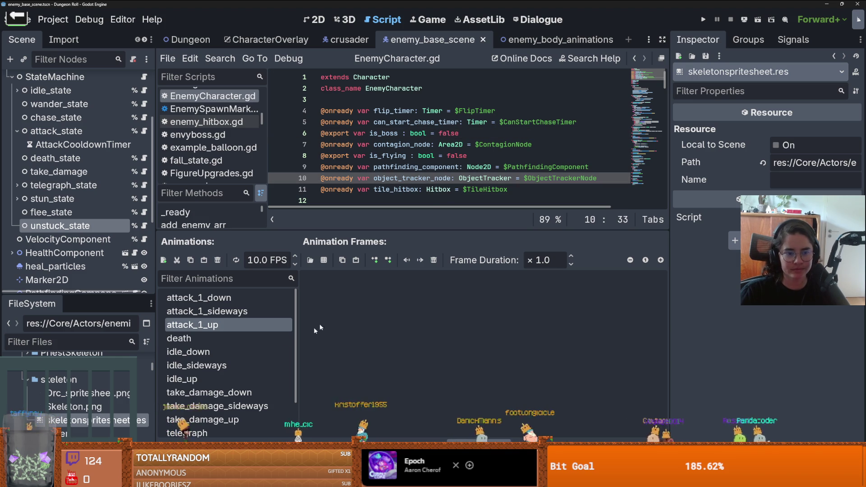
pyautogui.click(326, 262)
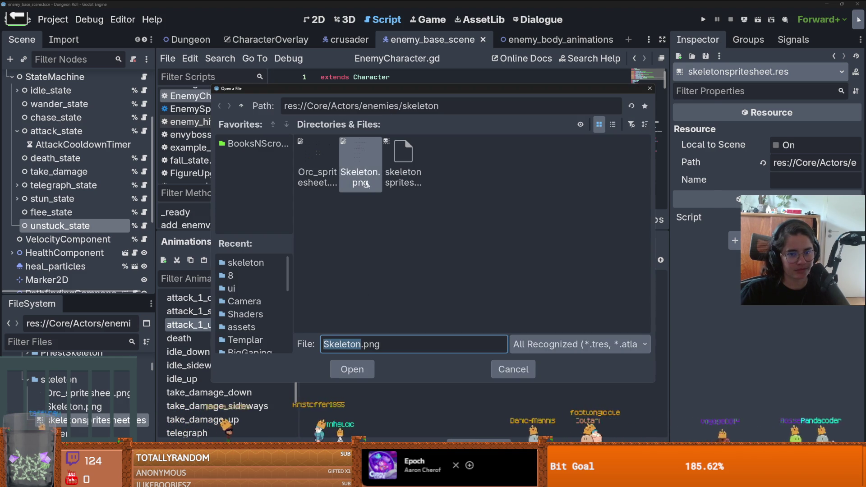
pyautogui.doubleClick(369, 190)
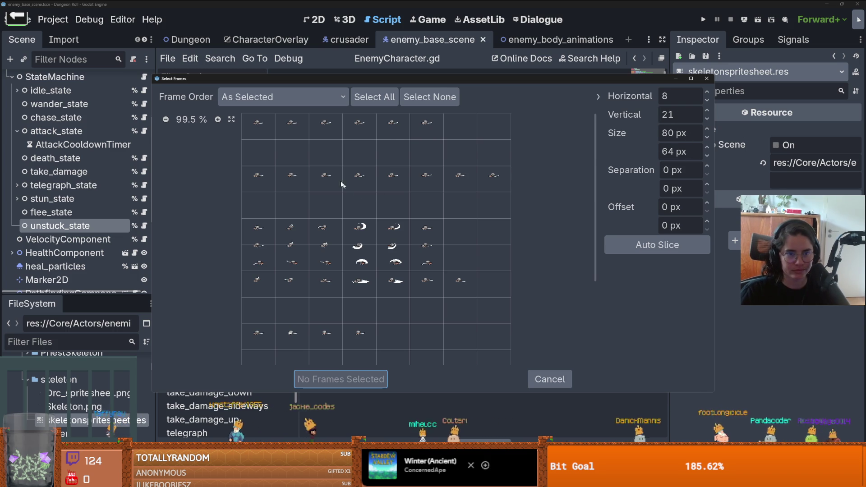
pyautogui.scroll(-3, 348, 189)
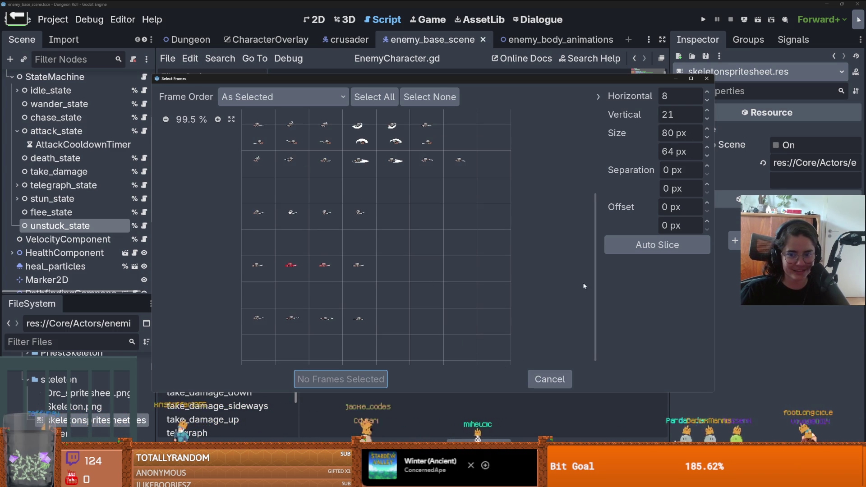
pyautogui.click(707, 78)
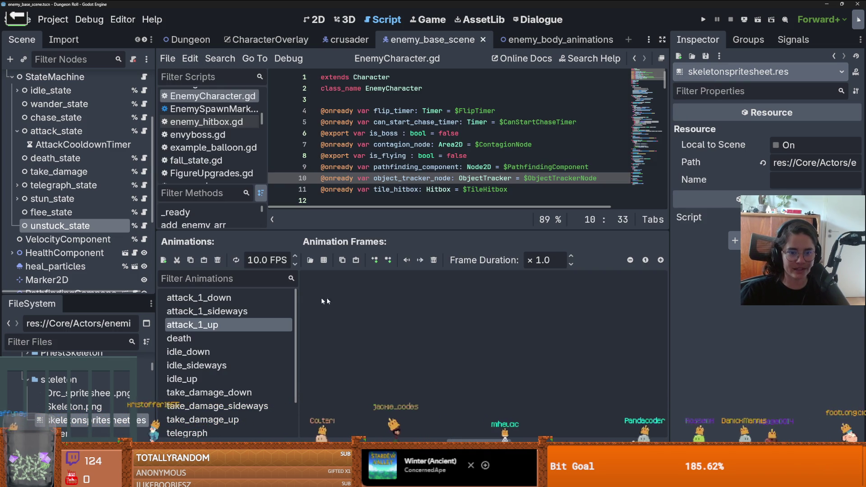
# - Reopen Skeleton.png in the frame picker, deselect the picked slash frame, and close it again
pyautogui.click(309, 260)
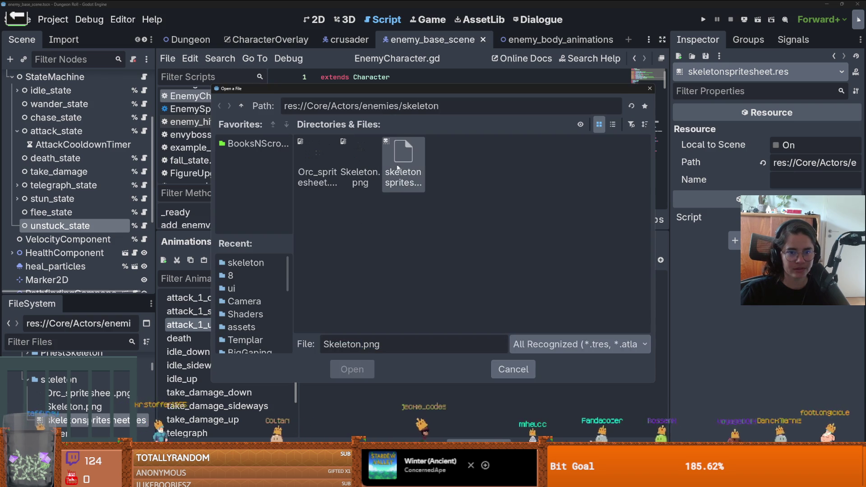
pyautogui.click(371, 163)
pyautogui.doubleClick(370, 162)
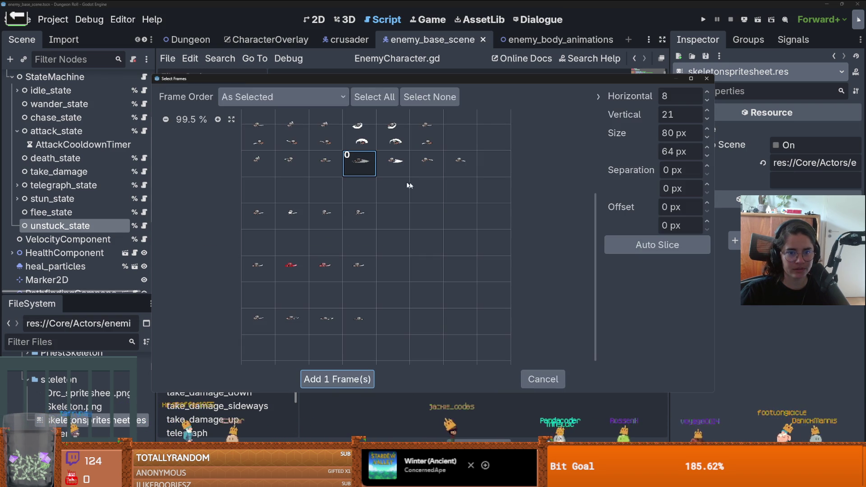
pyautogui.click(358, 161)
pyautogui.click(707, 79)
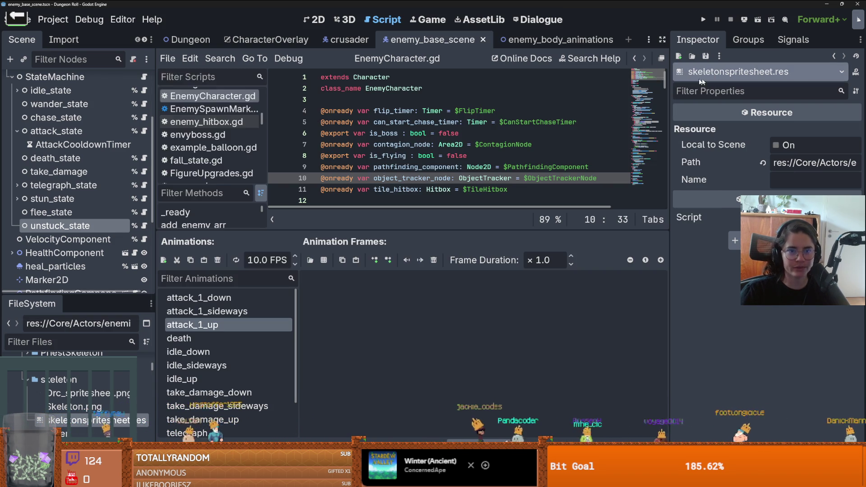
pyautogui.click(53, 20)
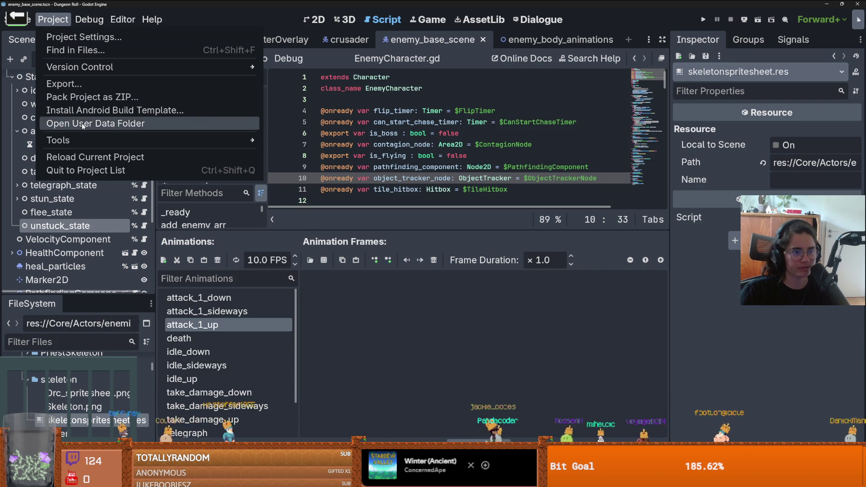
# - Quit to the project list, reopen Dungeon Roll, and save the crusader scene
pyautogui.click(115, 155)
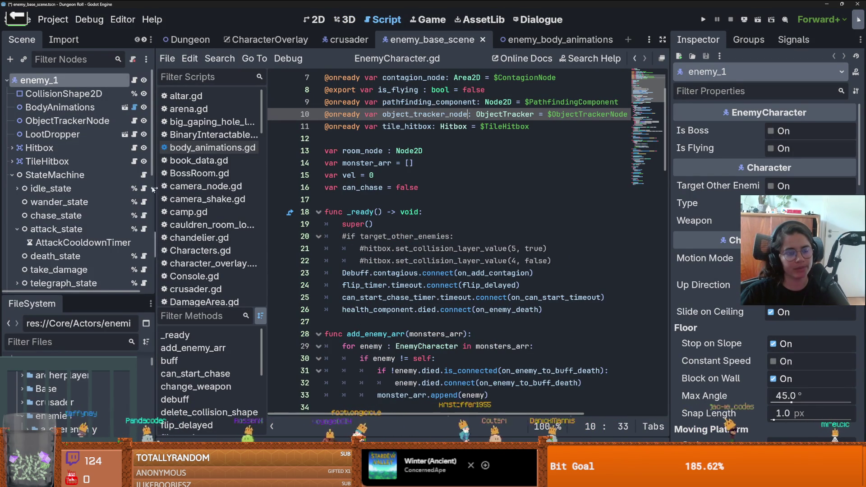
pyautogui.click(12, 176)
pyautogui.hotkey('ctrl', 's')
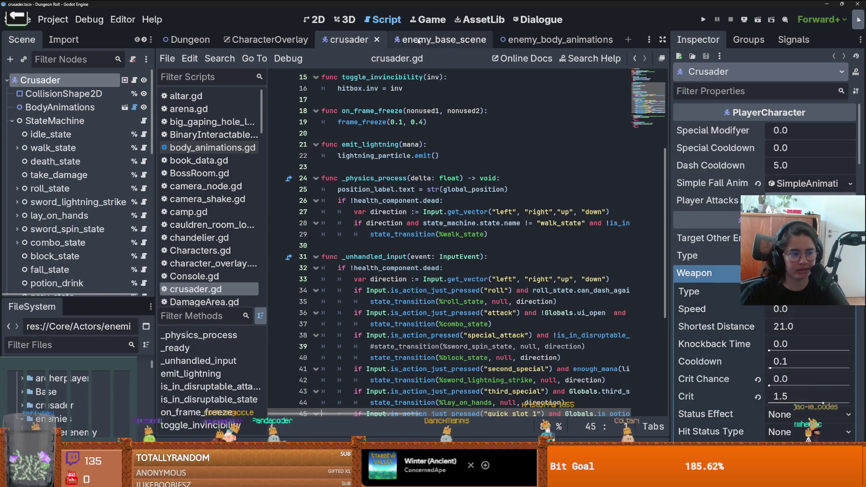
# - Switch to the 2D view and open the BodyAnimations scene for editing
pyautogui.click(314, 20)
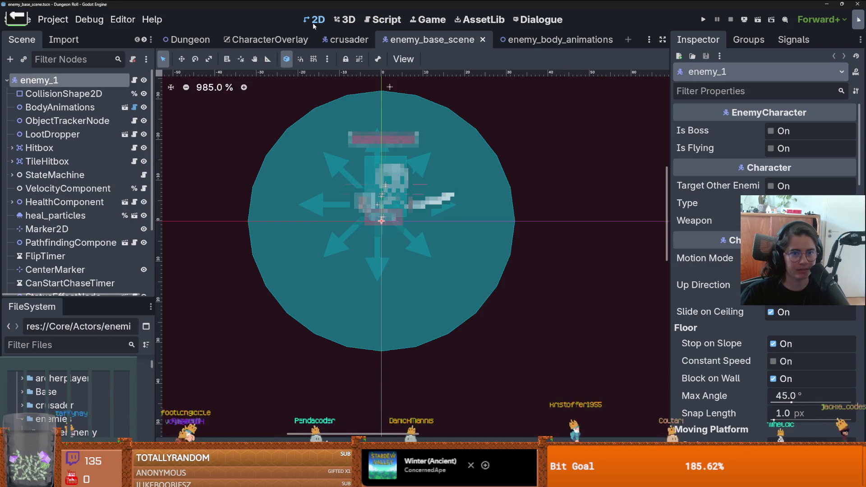
pyautogui.scroll(-3, 131, 185)
pyautogui.scroll(3, 91, 181)
pyautogui.click(128, 108)
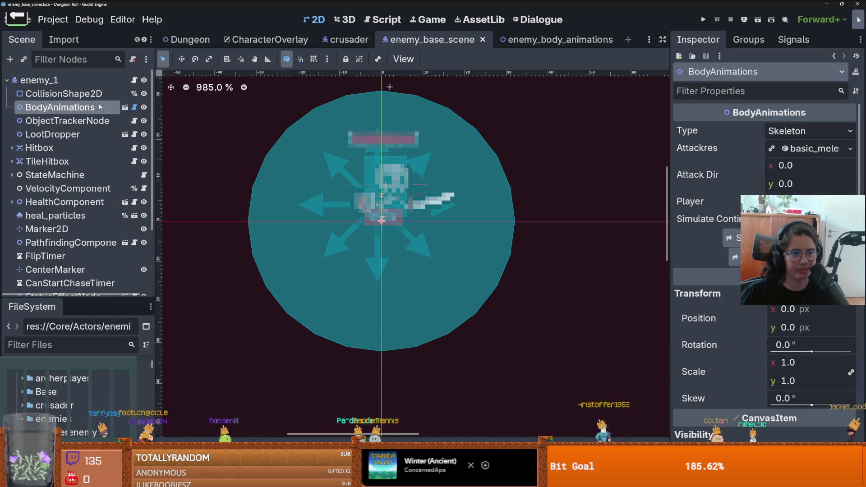
pyautogui.click(127, 108)
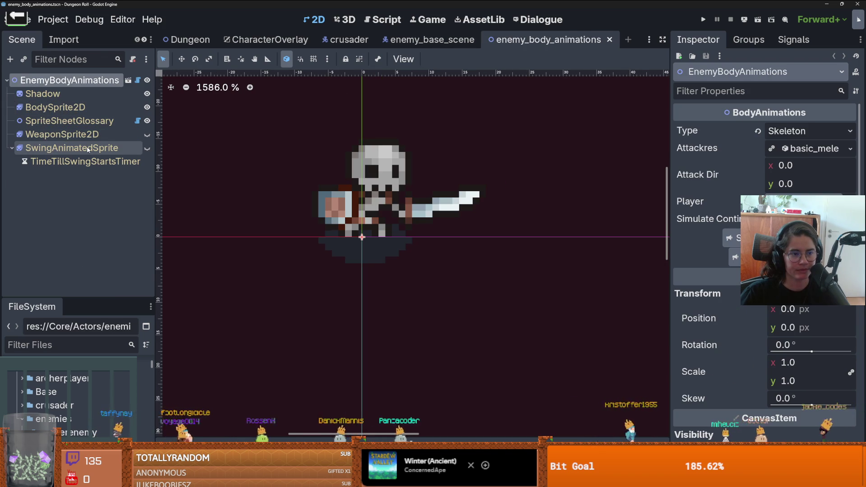
# - Select BodySprite2D and show its attack_1_down animation, six frames at 10 FPS
pyautogui.click(88, 148)
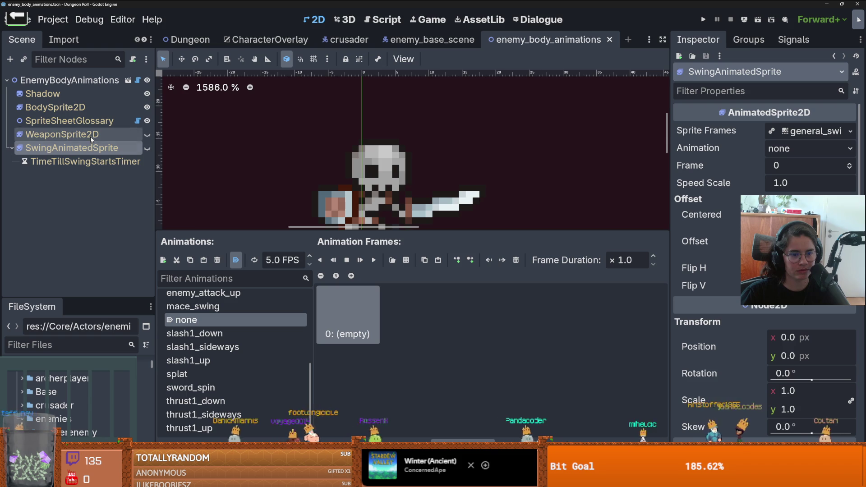
pyautogui.click(81, 107)
pyautogui.scroll(-1, 284, 333)
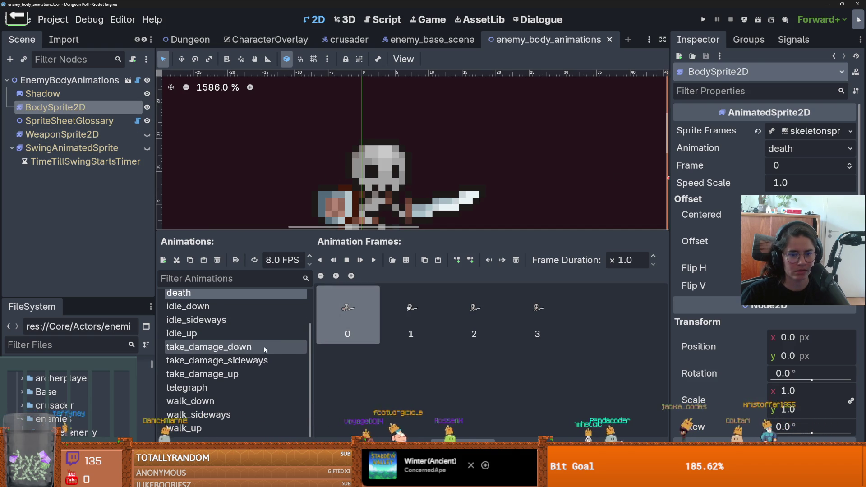
pyautogui.scroll(3, 234, 336)
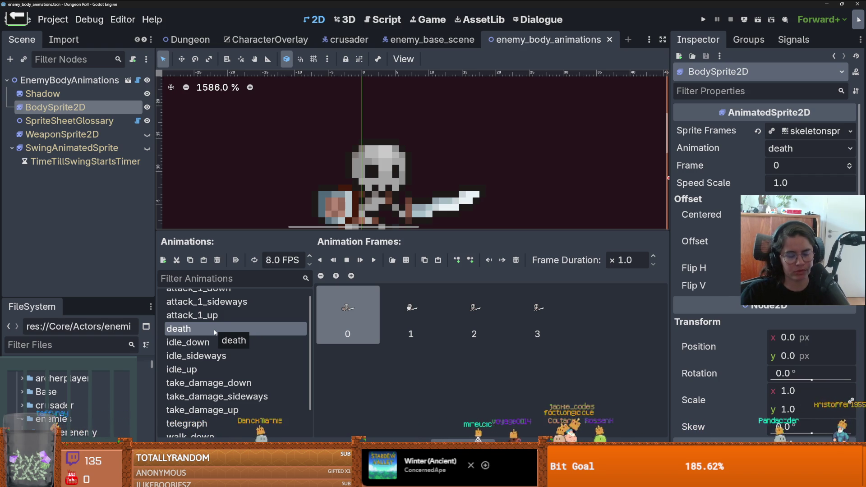
pyautogui.scroll(-3, 242, 347)
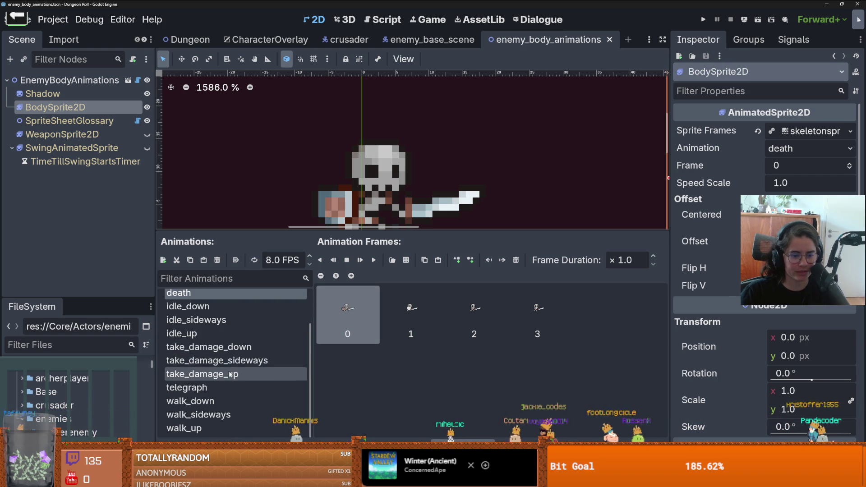
pyautogui.scroll(4, 242, 348)
pyautogui.click(238, 315)
pyautogui.click(237, 299)
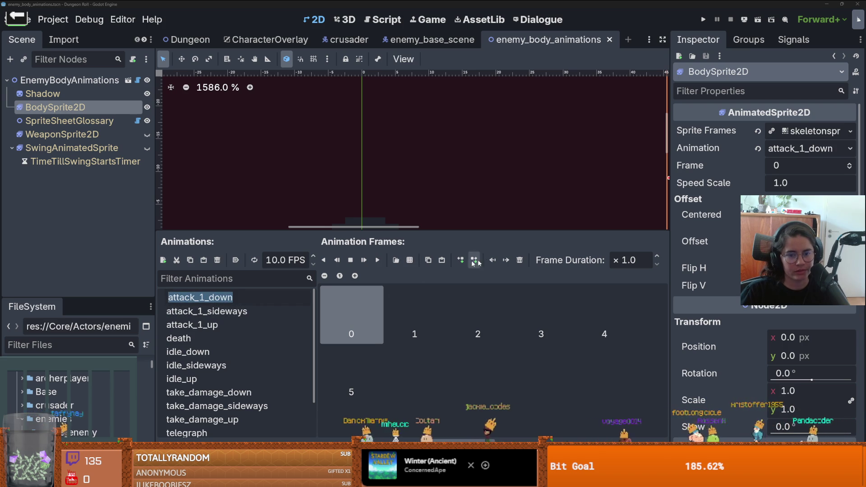
# - Open Core/Actors/enemies/skeleton/Skeleton.png in the frame picker for attack_1_down
pyautogui.click(518, 263)
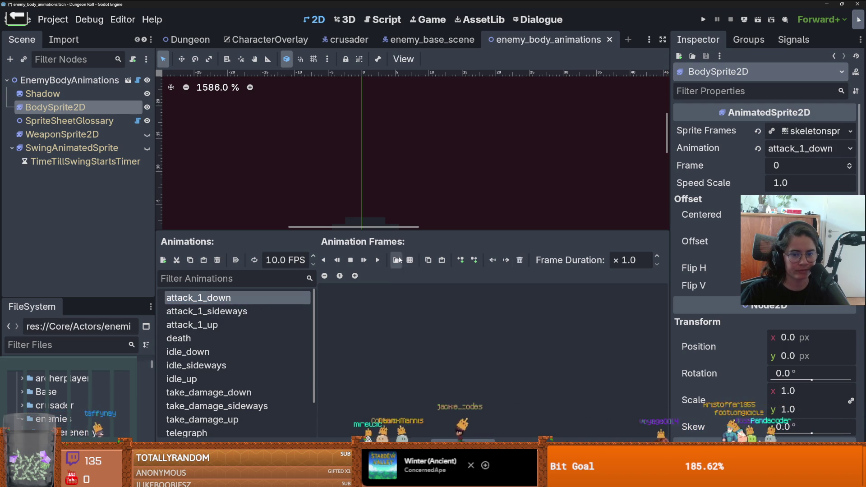
pyautogui.click(395, 260)
pyautogui.doubleClick(518, 154)
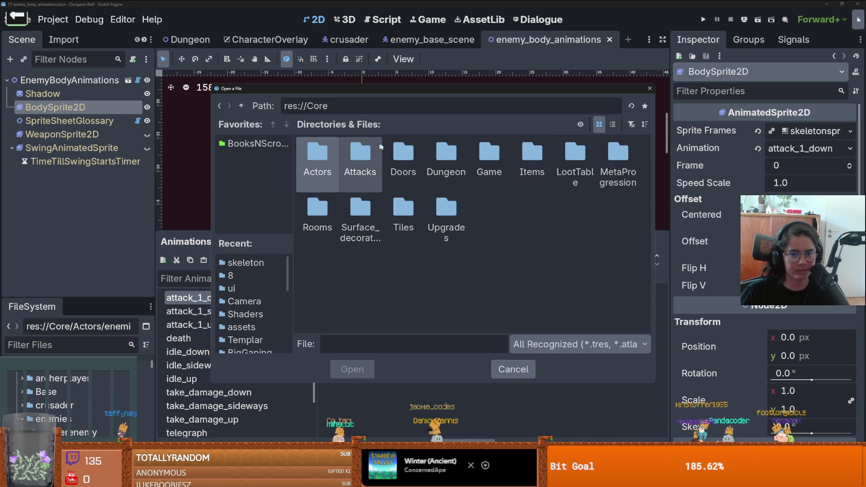
pyautogui.doubleClick(326, 154)
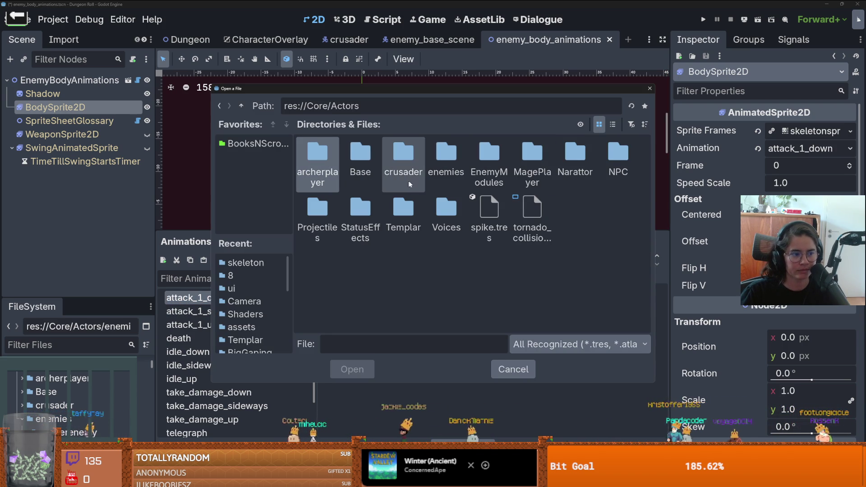
pyautogui.doubleClick(444, 169)
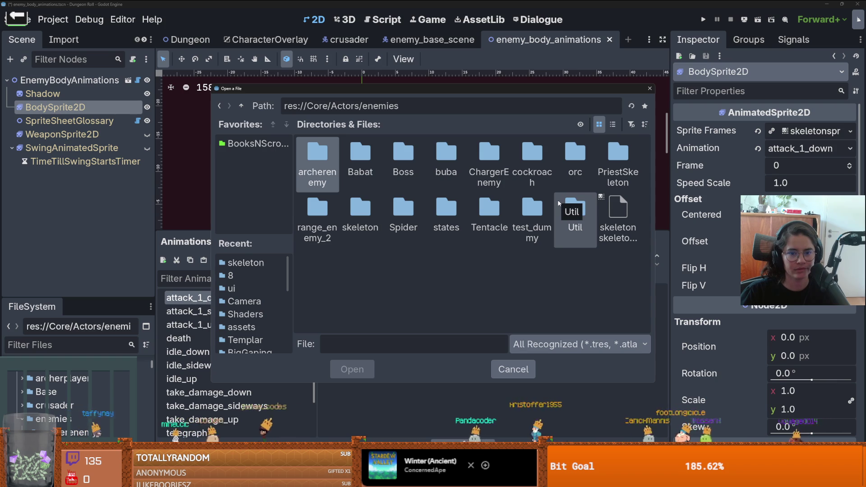
pyautogui.doubleClick(360, 212)
pyautogui.doubleClick(354, 157)
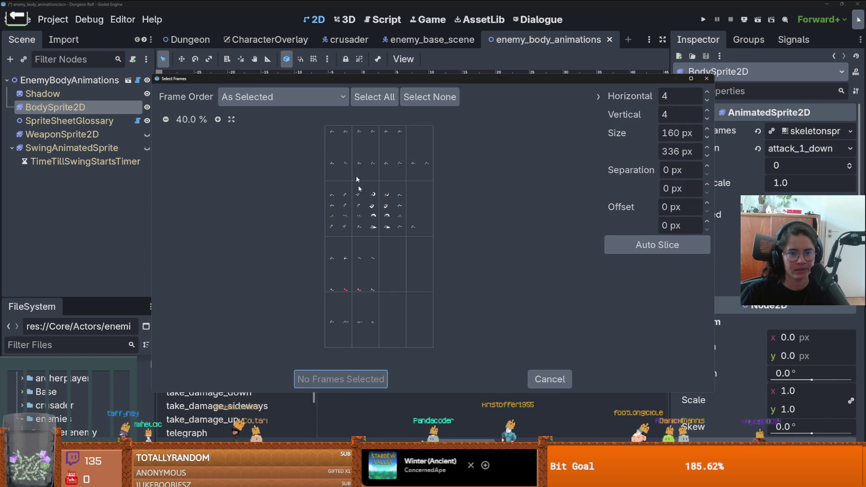
pyautogui.scroll(5, 387, 280)
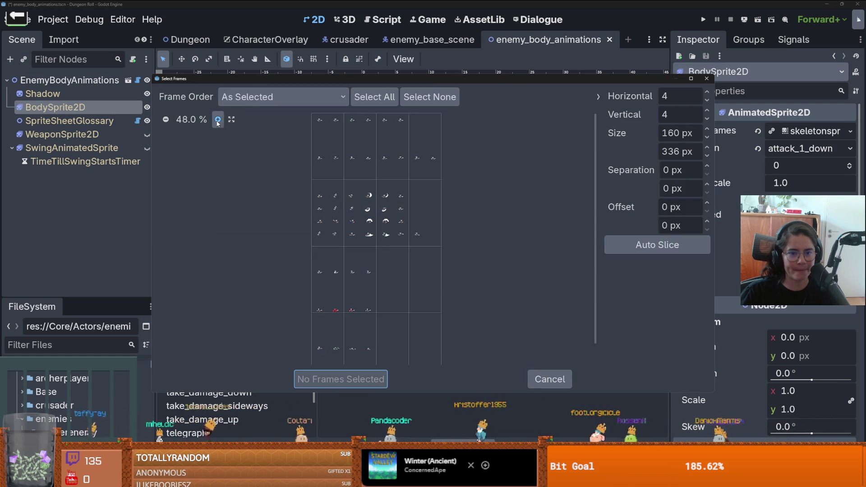
pyautogui.scroll(-1, 387, 279)
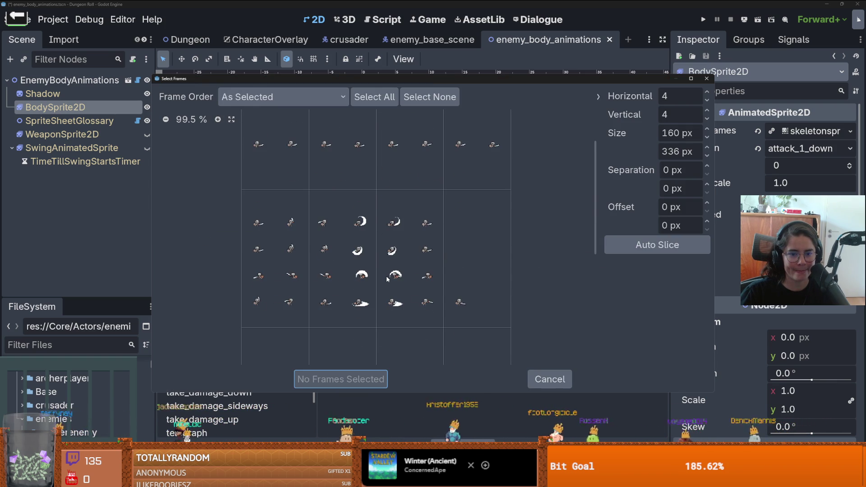
pyautogui.scroll(-1, 571, 270)
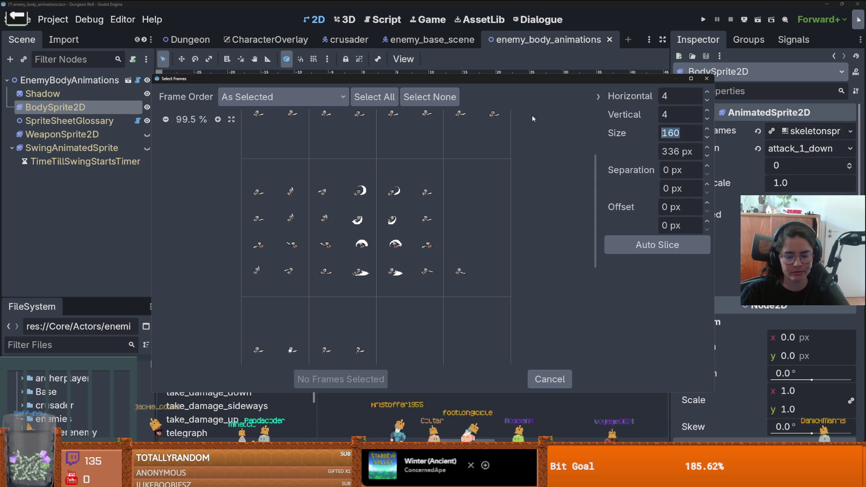
# - Set the frame picker's cell size to 80×64 px
pyautogui.write('64')
pyautogui.press('Tab')
pyautogui.write('80')
pyautogui.press('Return')
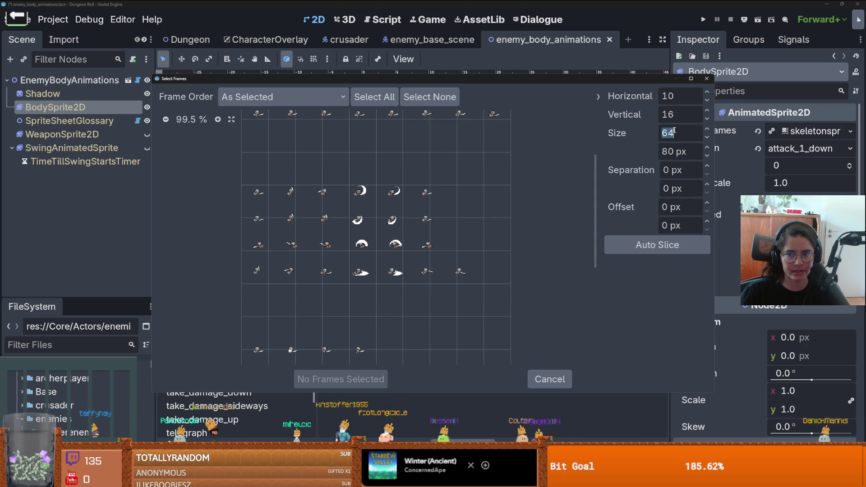
pyautogui.write('80')
pyautogui.press('Return')
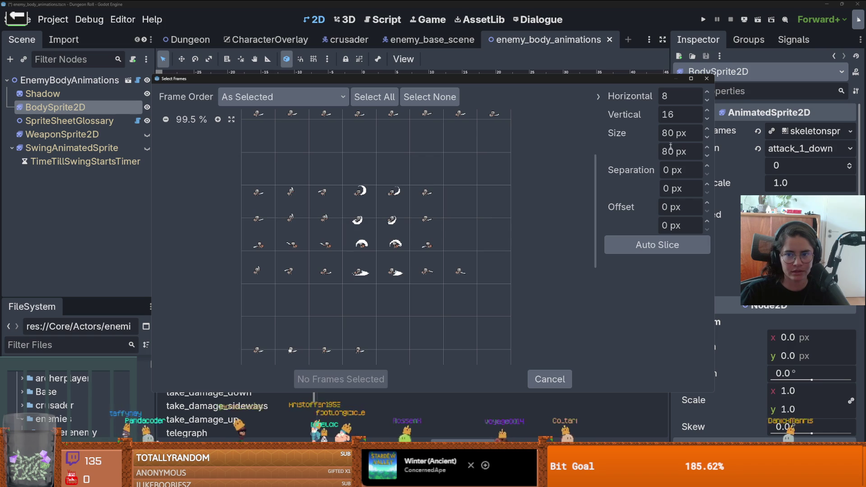
pyautogui.write('64')
pyautogui.press('Return')
pyautogui.scroll(-3, 360, 212)
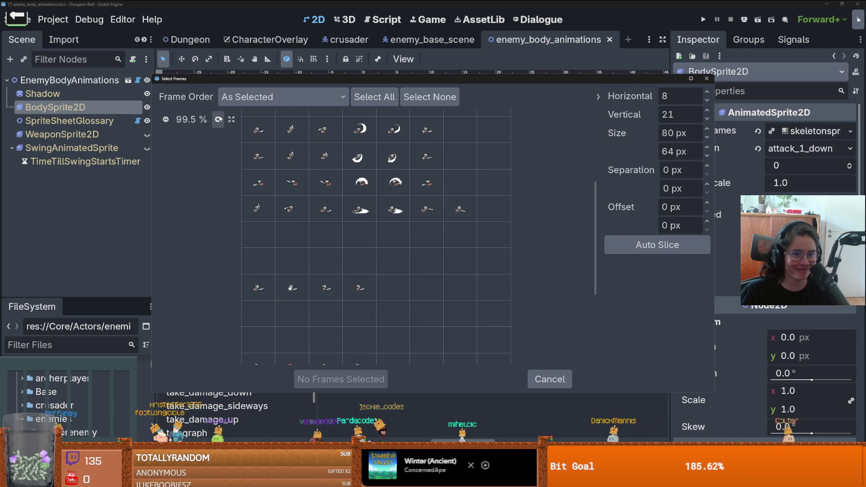
# - Select six slash-attack frames in one row and add them to attack_1_down
pyautogui.moveTo(304, 82)
pyautogui.mouseDown()
pyautogui.moveTo(626, 101)
pyautogui.moveTo(342, 86)
pyautogui.mouseUp()
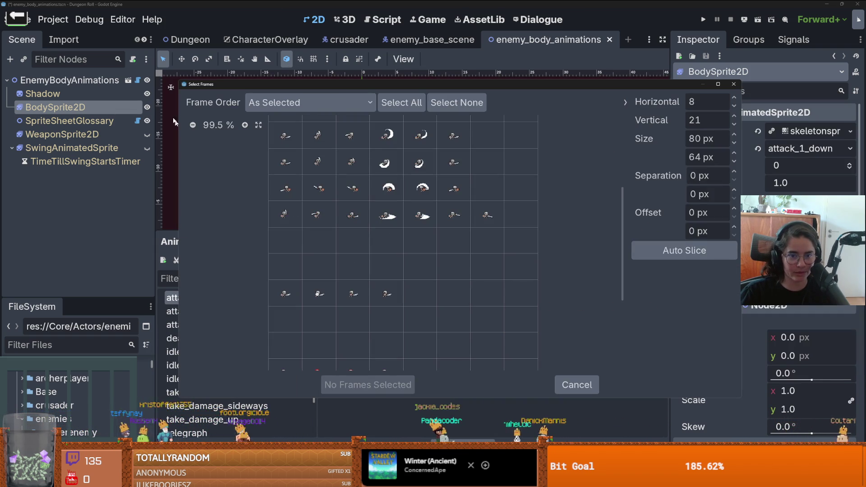
pyautogui.scroll(3, 269, 217)
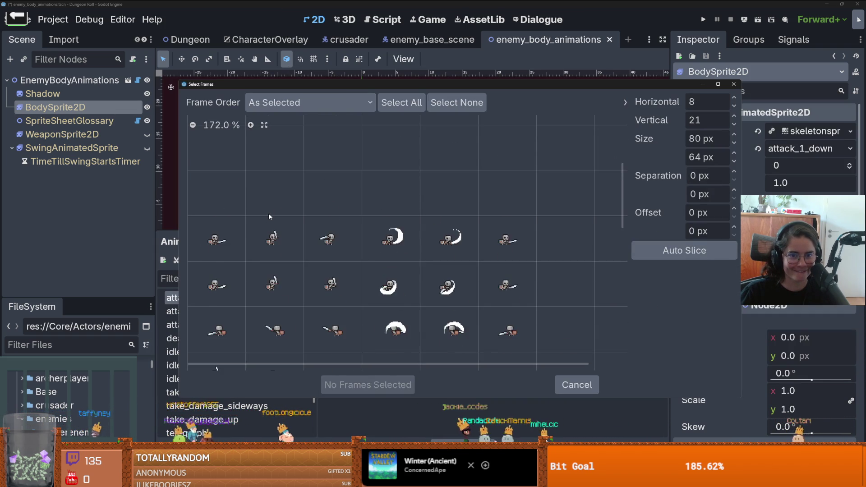
pyautogui.scroll(-1, 269, 216)
pyautogui.moveTo(221, 256); pyautogui.dragTo(508, 255)
pyautogui.click(383, 384)
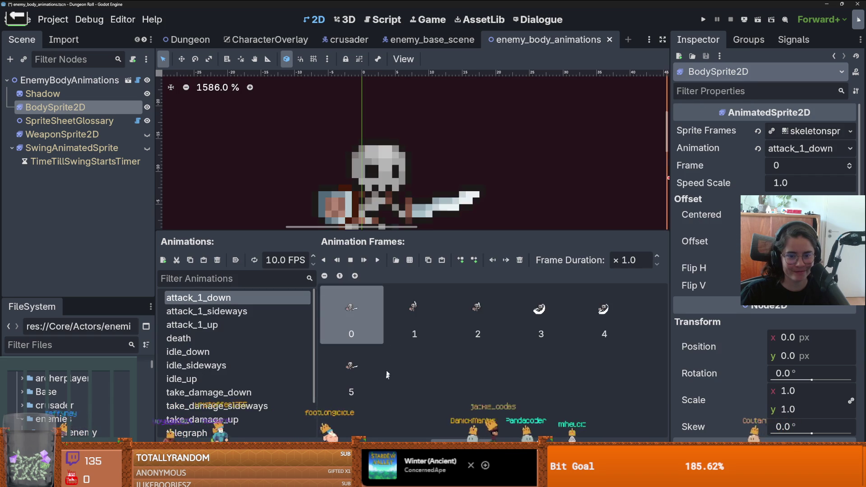
# - Delete the old frames from the attack_1_sideways animation
pyautogui.click(206, 311)
pyautogui.click(520, 260)
pyautogui.click(520, 260)
pyautogui.click(520, 260)
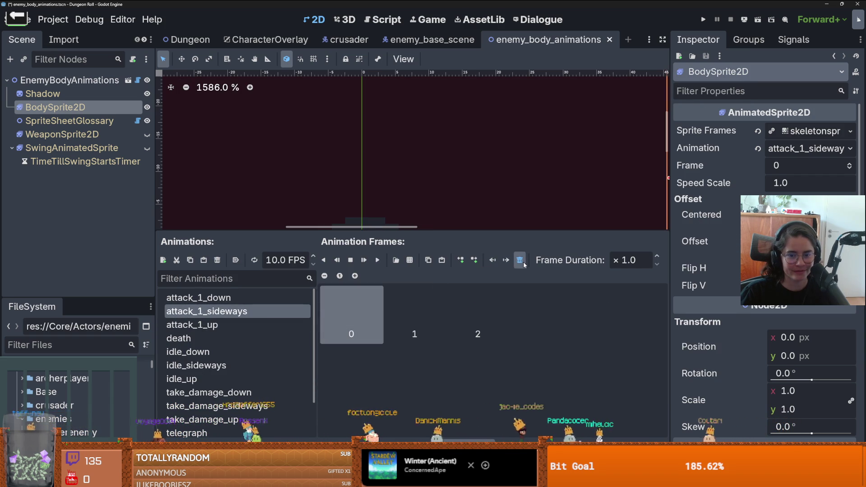
pyautogui.click(521, 260)
pyautogui.click(520, 260)
pyautogui.click(520, 260)
# - Add the top row of six slash-attack frames from Skeleton.png to attack_1_sideways
pyautogui.click(411, 260)
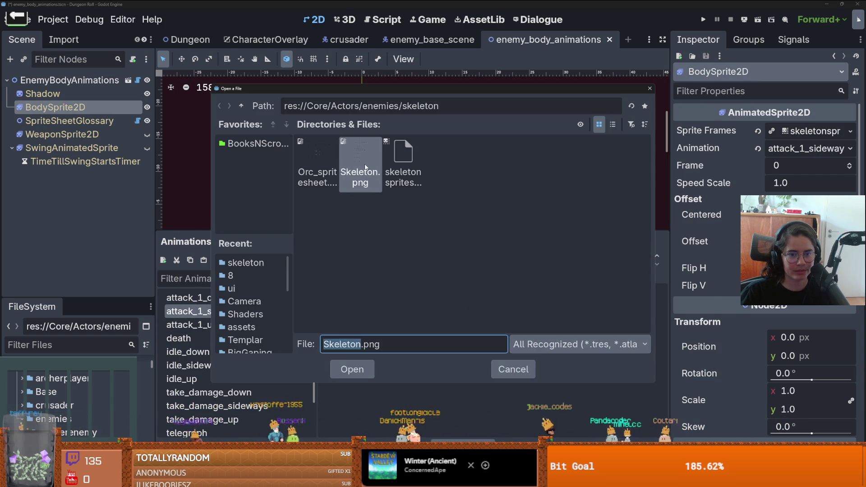
pyautogui.click(351, 367)
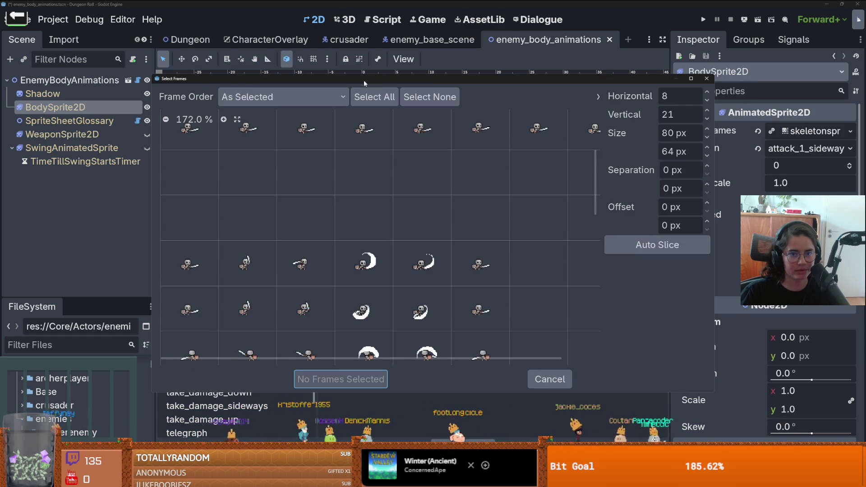
pyautogui.moveTo(361, 81); pyautogui.dragTo(631, 112)
pyautogui.moveTo(544, 116); pyautogui.dragTo(352, 78)
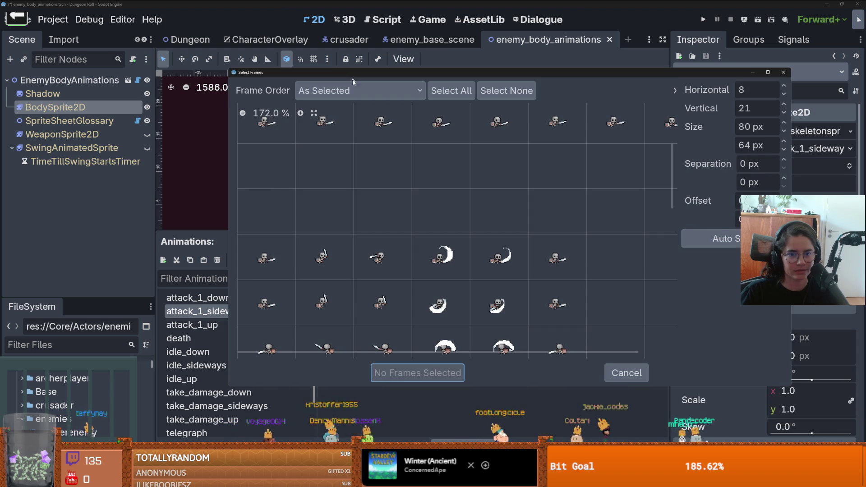
pyautogui.scroll(-3, 403, 255)
pyautogui.scroll(5, 444, 202)
pyautogui.scroll(2, 479, 219)
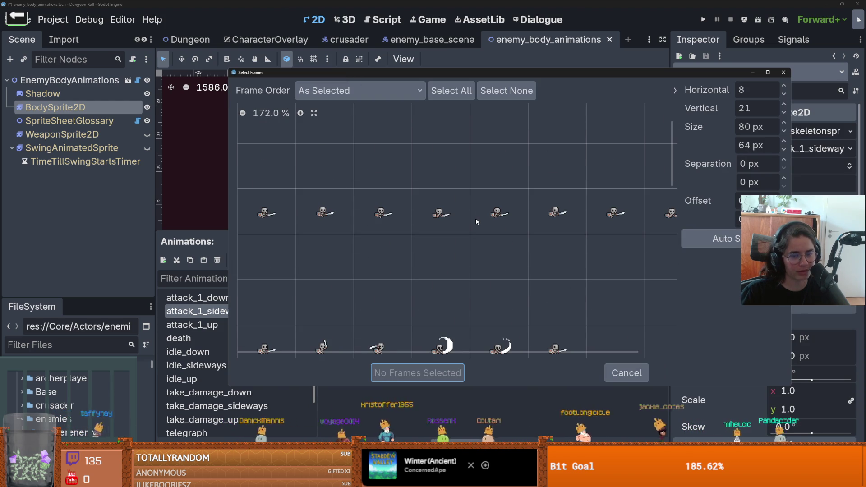
pyautogui.scroll(-4, 475, 218)
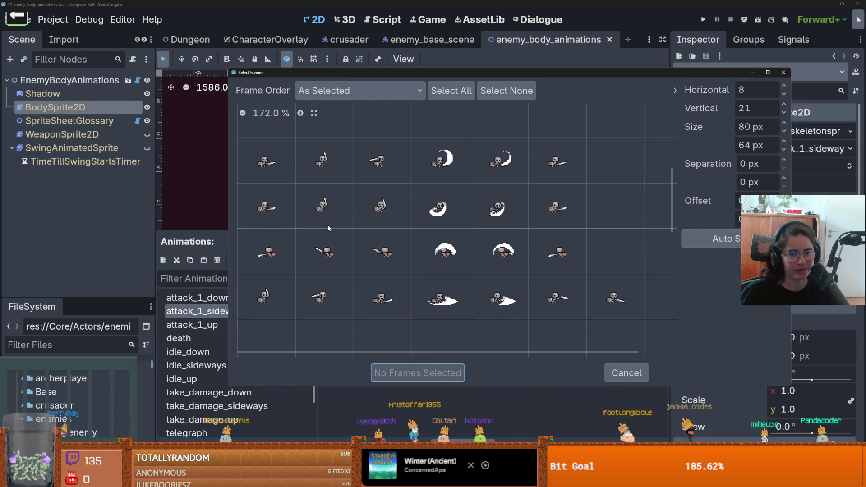
pyautogui.moveTo(546, 73); pyautogui.dragTo(797, 83)
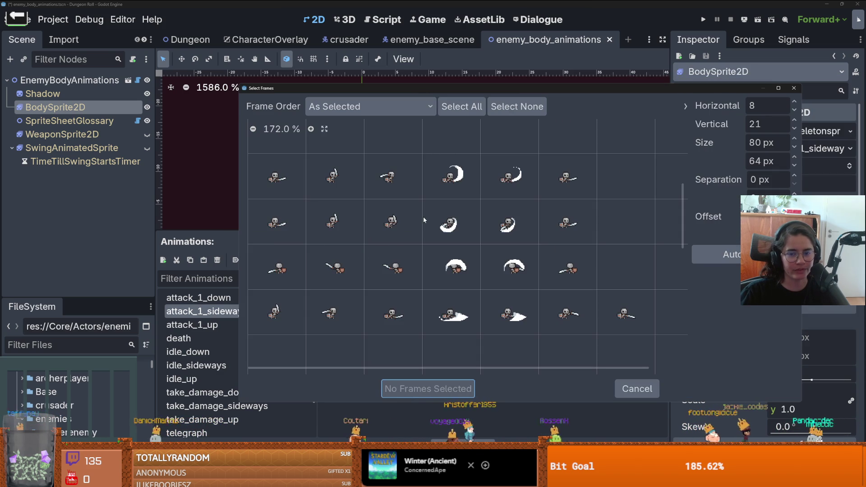
pyautogui.moveTo(304, 182)
pyautogui.mouseDown()
pyautogui.moveTo(627, 217)
pyautogui.moveTo(497, 212)
pyautogui.moveTo(549, 204)
pyautogui.moveTo(541, 202)
pyautogui.mouseUp()
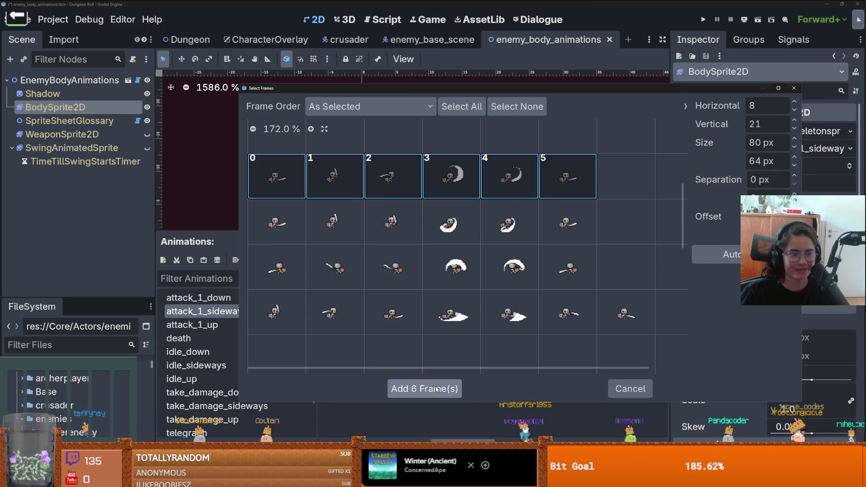
pyautogui.click(424, 388)
# - Pick the third slash row's six frames from Skeleton.png for attack_1_up
pyautogui.click(230, 325)
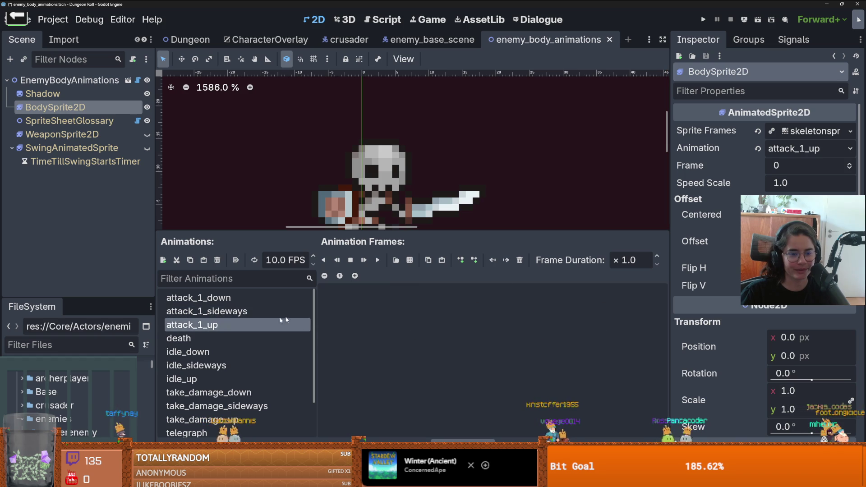
pyautogui.click(411, 260)
pyautogui.doubleClick(361, 169)
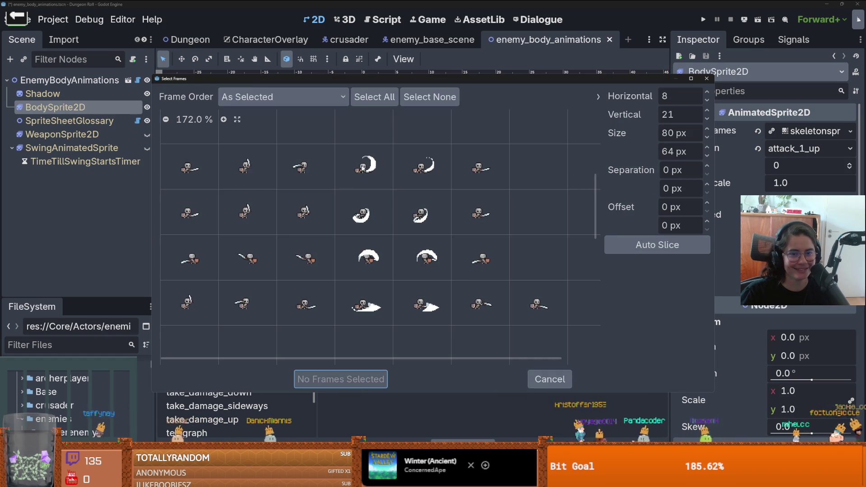
pyautogui.moveTo(226, 261); pyautogui.dragTo(481, 261)
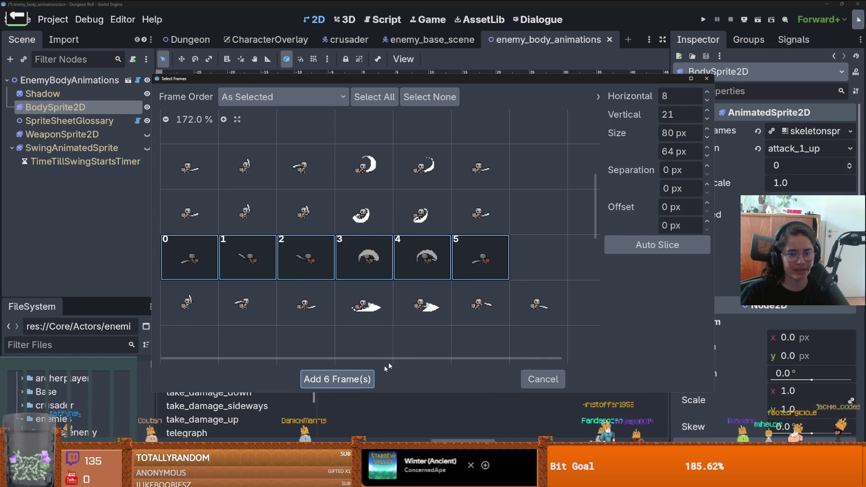
pyautogui.click(341, 379)
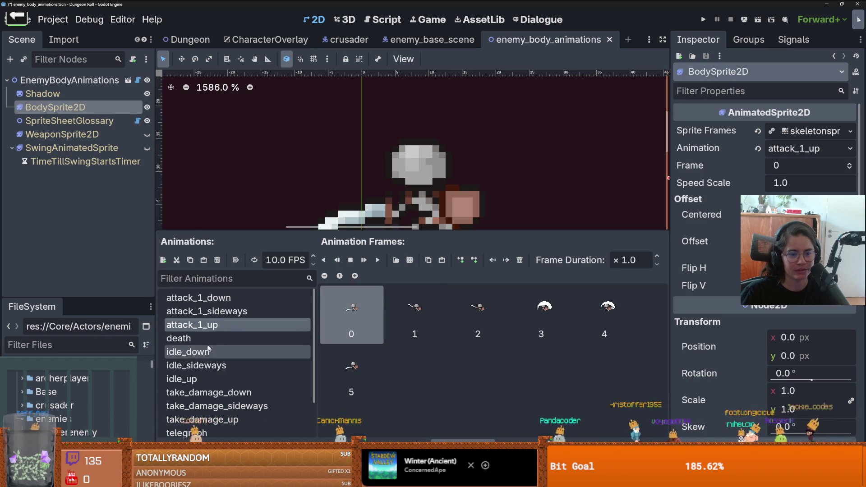
# - Move the skull back up onto the skeleton's head in frame 18
pyautogui.hotkey('alt', 'Tab')
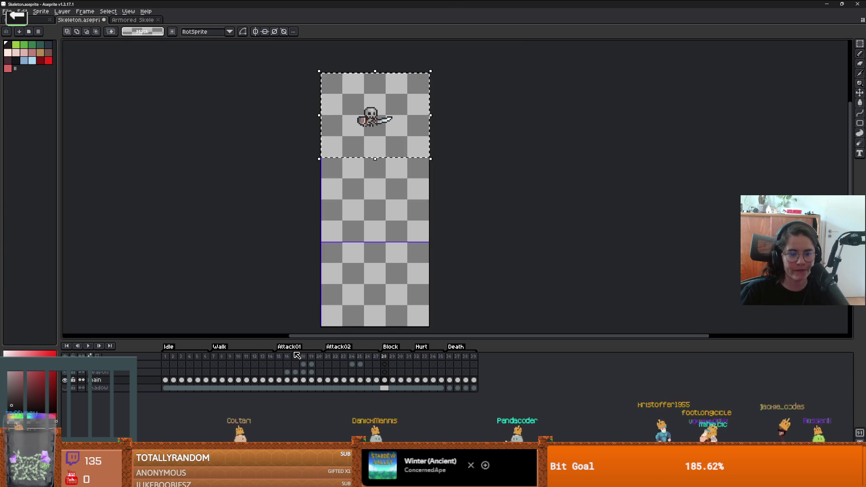
pyautogui.scroll(2, 375, 235)
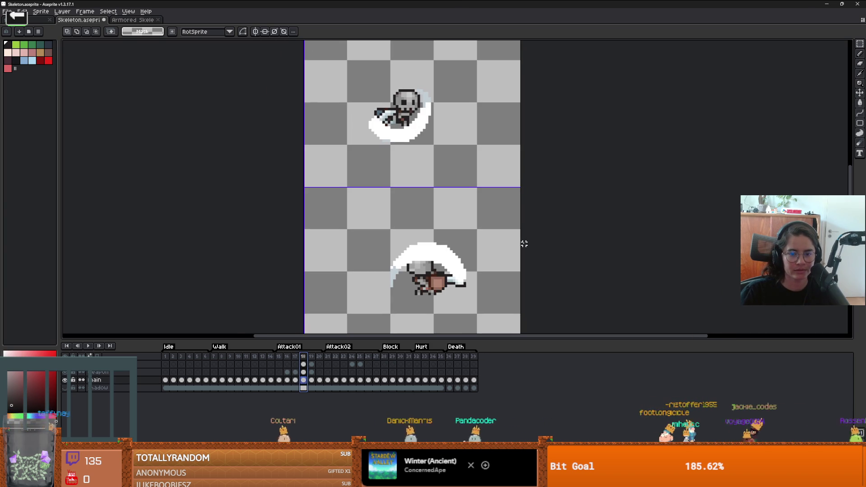
pyautogui.moveTo(524, 244); pyautogui.dragTo(542, 189)
pyautogui.scroll(3, 446, 226)
pyautogui.press('b')
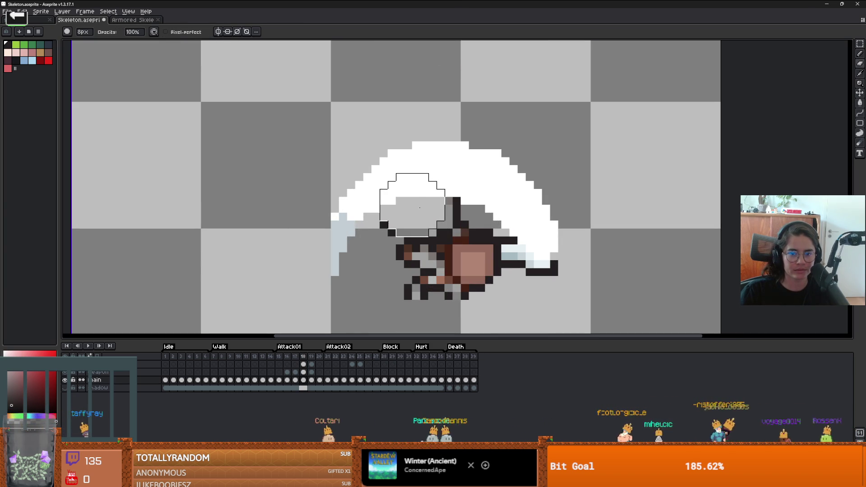
pyautogui.click(303, 364)
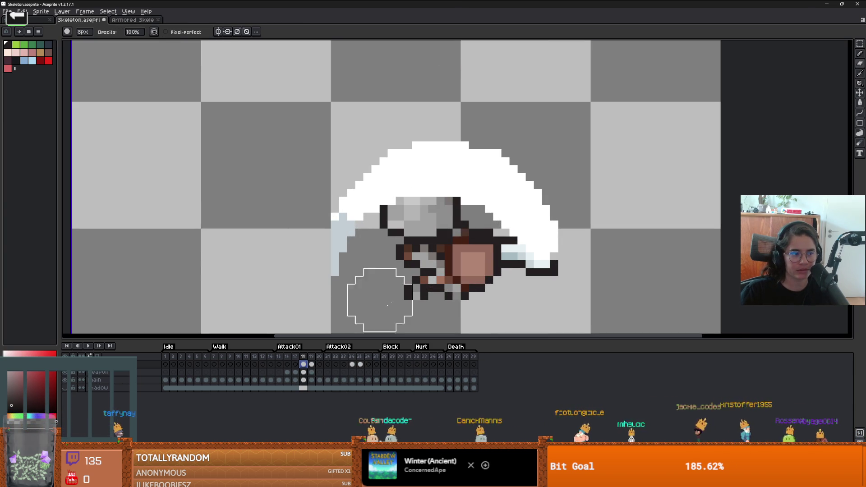
pyautogui.press('v')
pyautogui.moveTo(421, 280)
pyautogui.mouseDown()
pyautogui.moveTo(411, 213)
pyautogui.moveTo(434, 216)
pyautogui.mouseUp()
pyautogui.press('b')
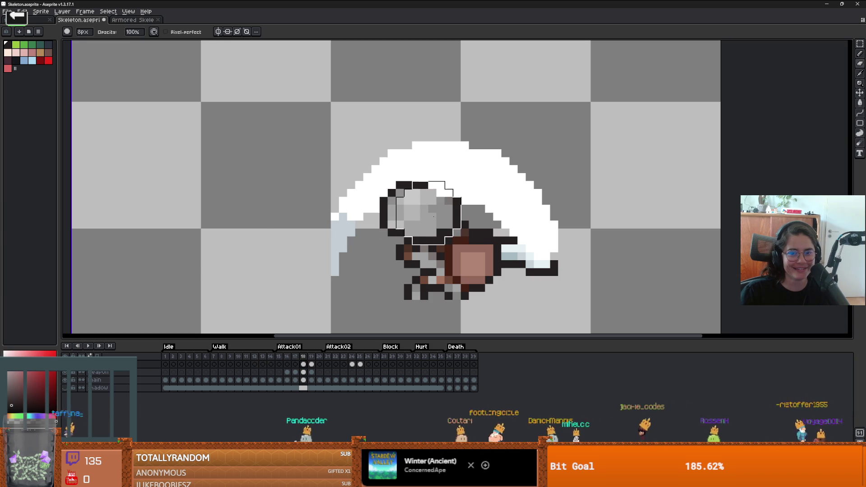
# - Go to frame 19 and save Skeleton.aseprite
pyautogui.click(312, 364)
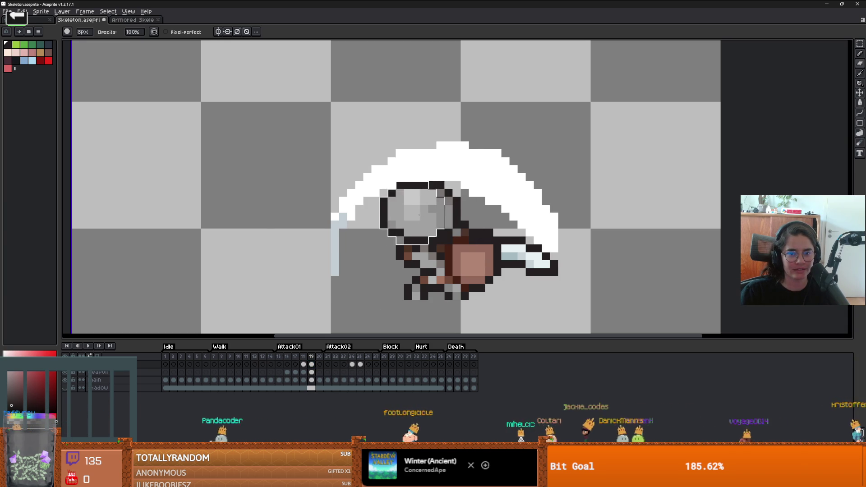
pyautogui.press('v')
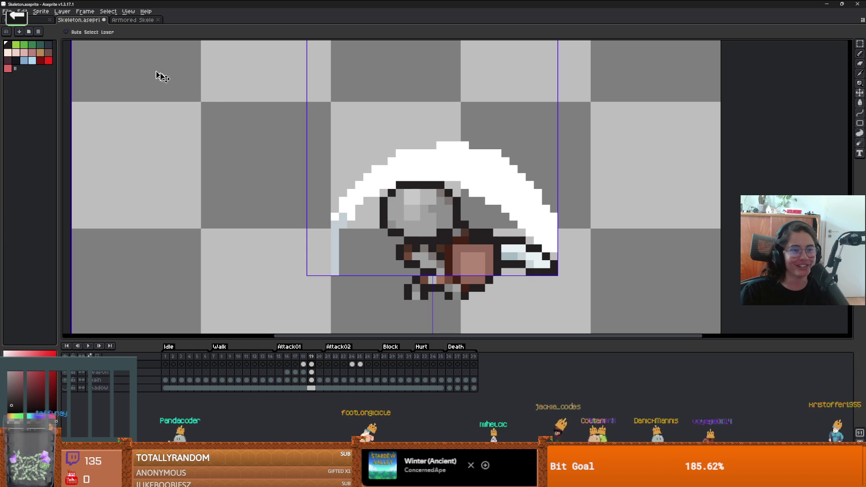
pyautogui.hotkey('ctrl', 's')
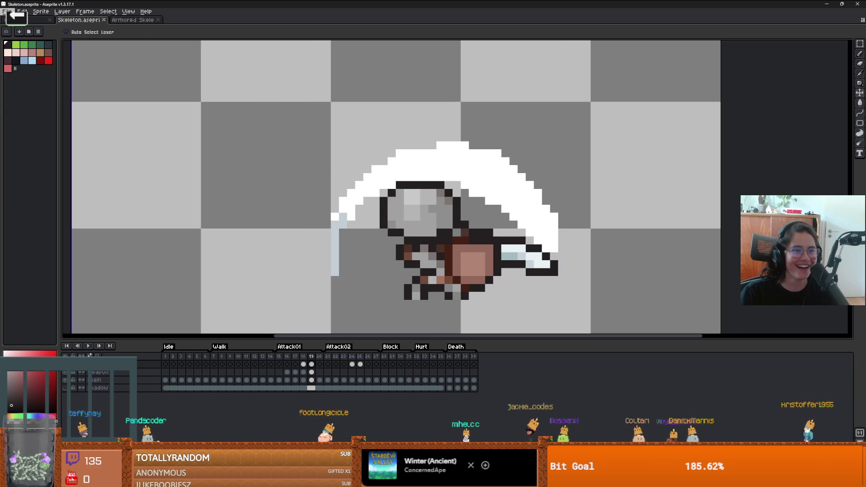
pyautogui.click(7, 11)
# - Export the sprite sheet to the skeleton folder's Skeleton.png, confirming the overwrite
pyautogui.moveTo(55, 79)
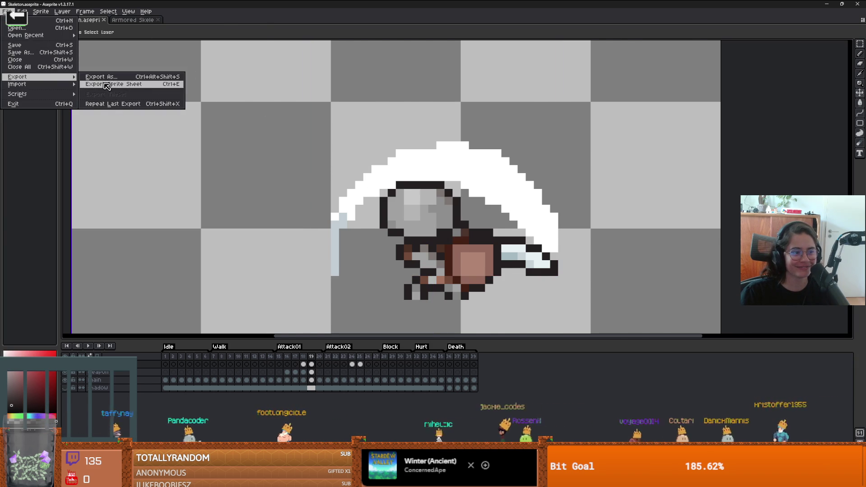
pyautogui.click(107, 86)
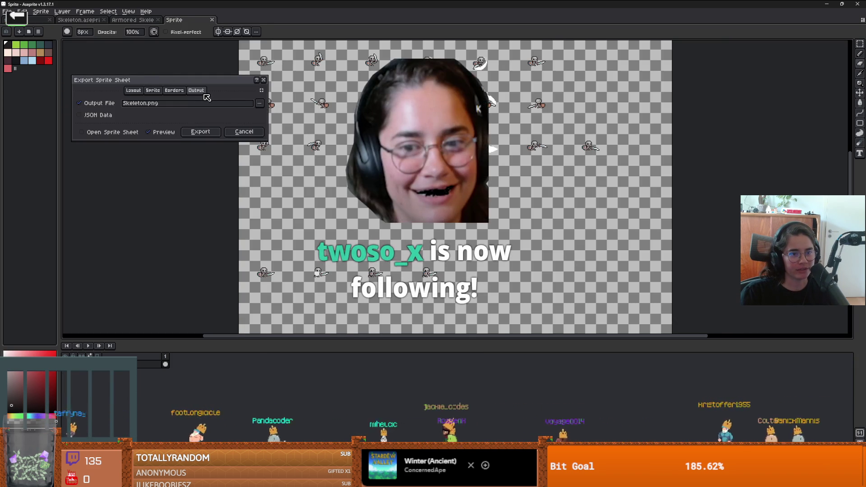
pyautogui.click(262, 104)
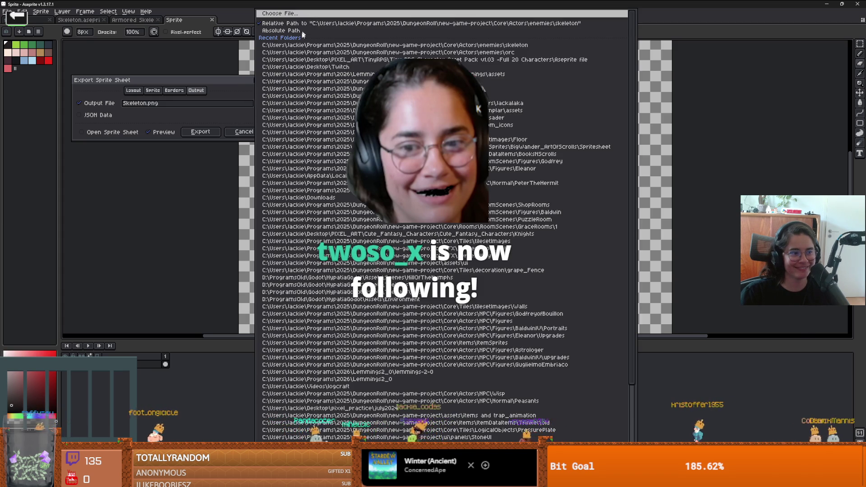
pyautogui.click(300, 13)
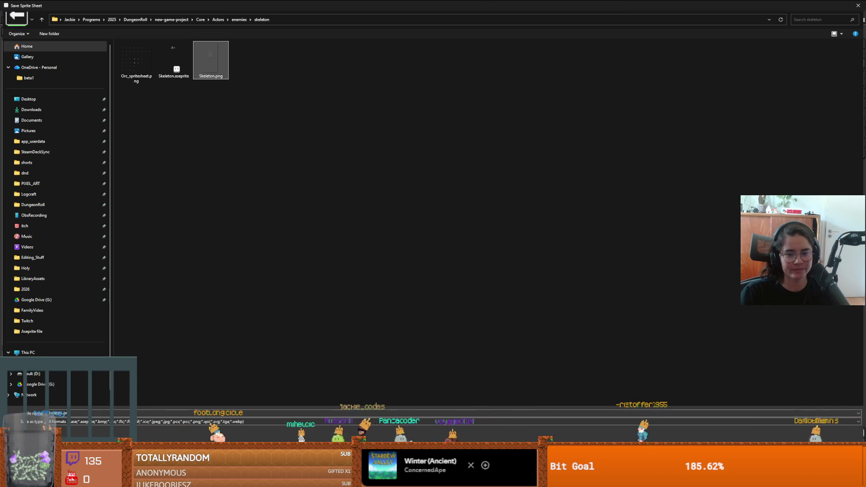
pyautogui.doubleClick(211, 59)
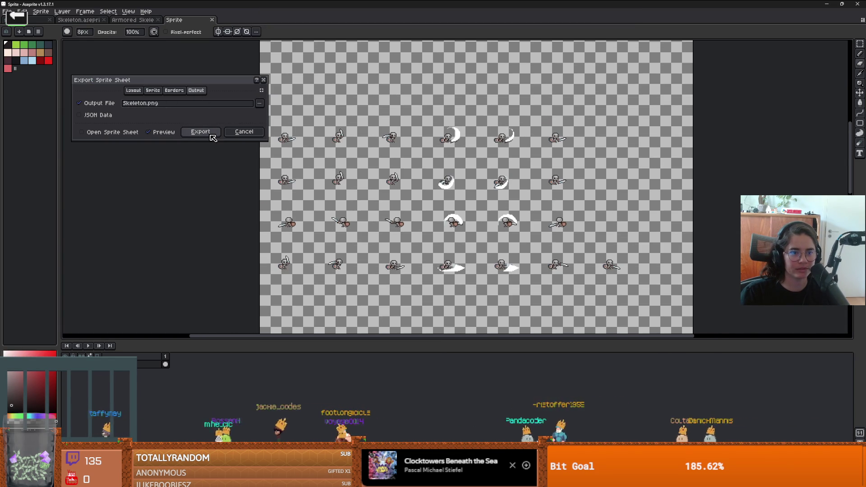
pyautogui.click(260, 102)
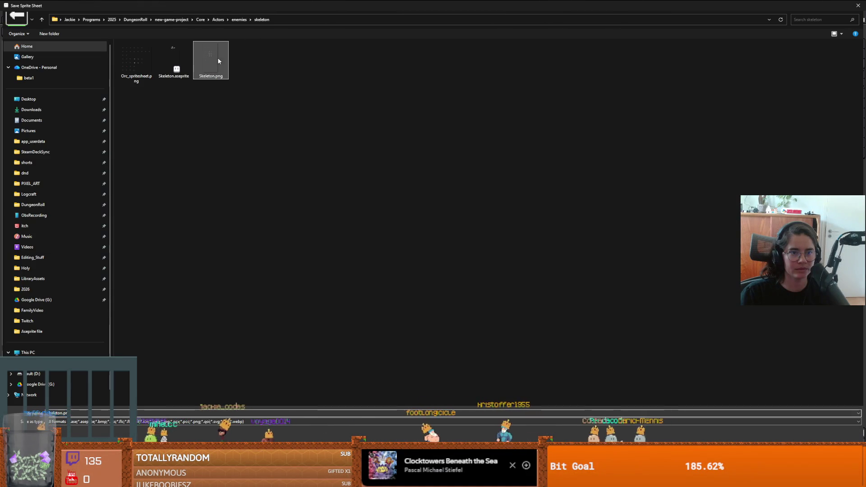
pyautogui.press('Return')
pyautogui.press('y')
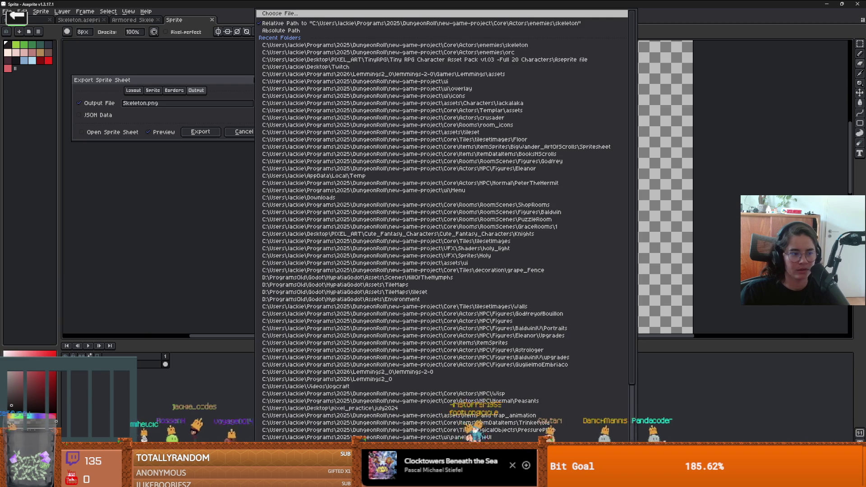
pyautogui.click(200, 132)
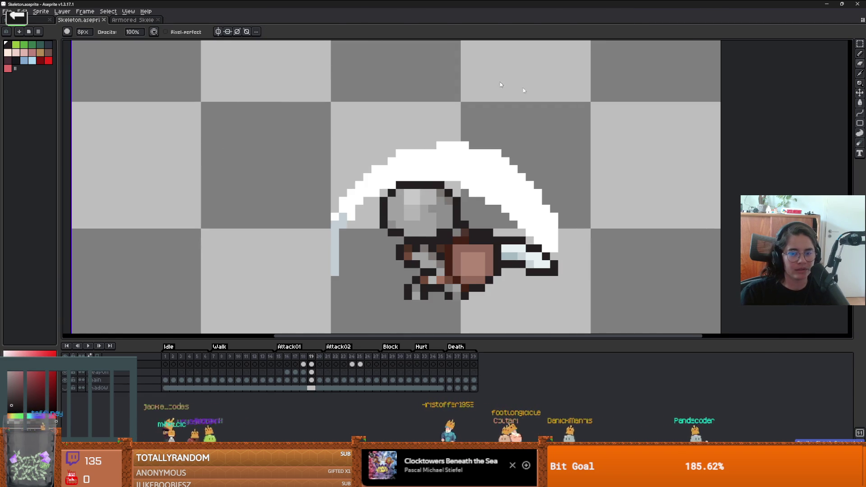
pyautogui.hotkey('alt', 'Tab')
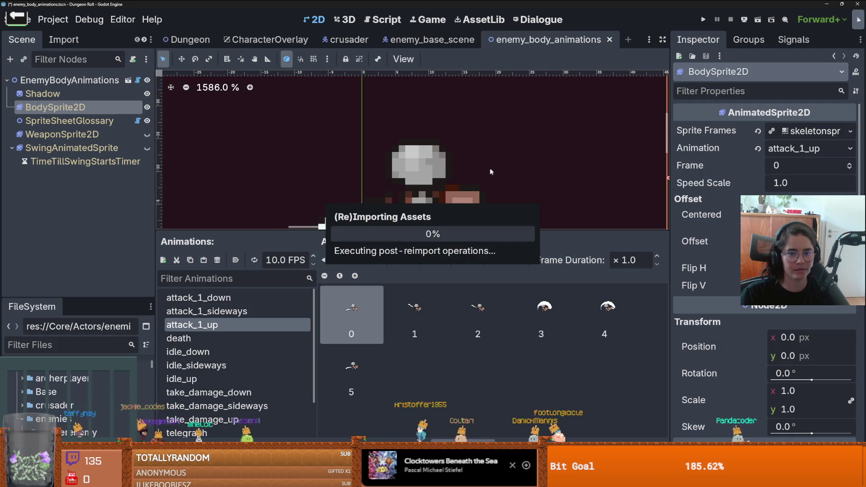
# - Review the existing death and attack_1 up, sideways and down animations
pyautogui.click(210, 338)
pyautogui.click(218, 325)
pyautogui.click(222, 311)
pyautogui.press('Up')
pyautogui.press('Down')
pyautogui.press('Down')
pyautogui.press('Up')
pyautogui.click(222, 298)
# - Replace the death animation's old frames with a frame row from Skeleton.png
pyautogui.click(209, 339)
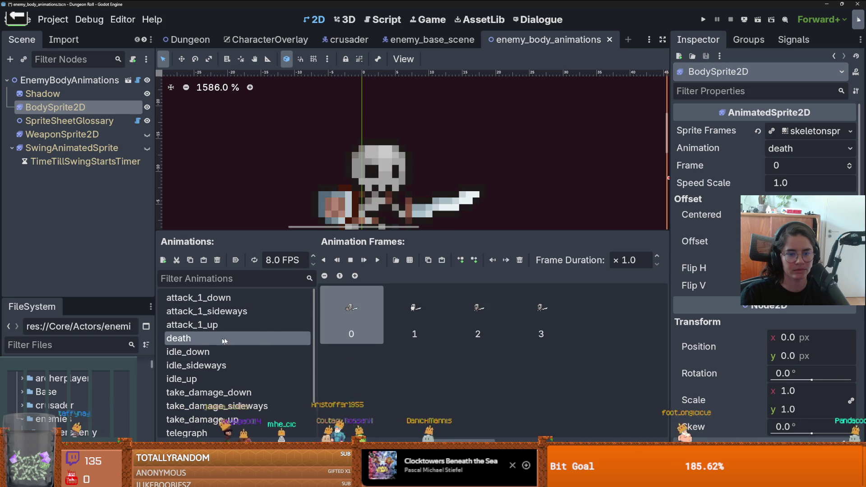
pyautogui.click(520, 260)
pyautogui.click(520, 260)
pyautogui.click(520, 261)
pyautogui.click(520, 261)
pyautogui.click(409, 260)
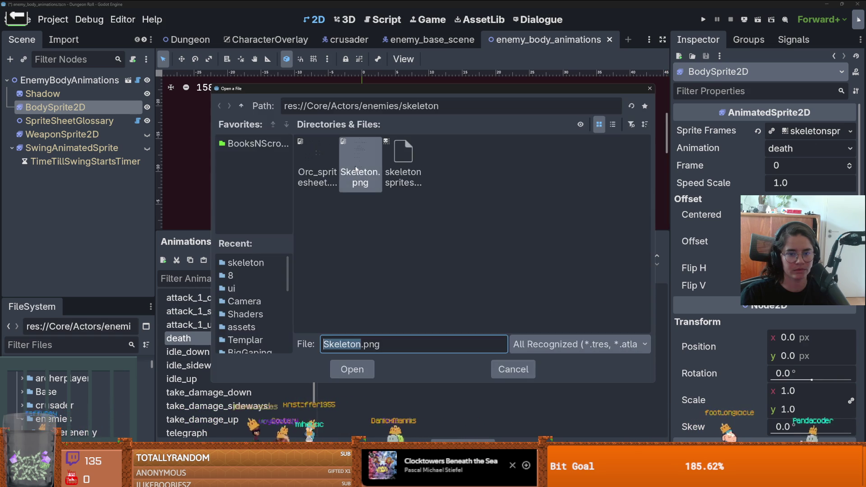
pyautogui.doubleClick(357, 160)
pyautogui.click(364, 163)
pyautogui.scroll(-5, 363, 163)
pyautogui.moveTo(189, 258); pyautogui.dragTo(378, 266)
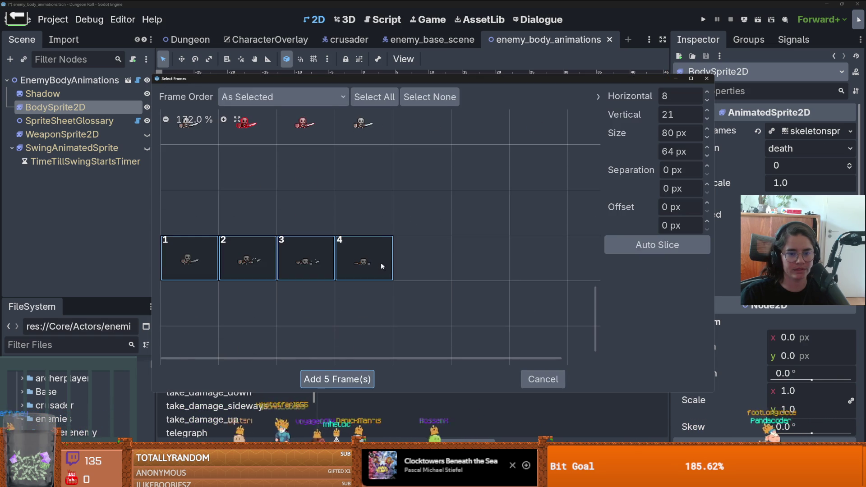
pyautogui.click(337, 379)
# - Fill idle_down with six idle frames from Skeleton.png
pyautogui.click(223, 352)
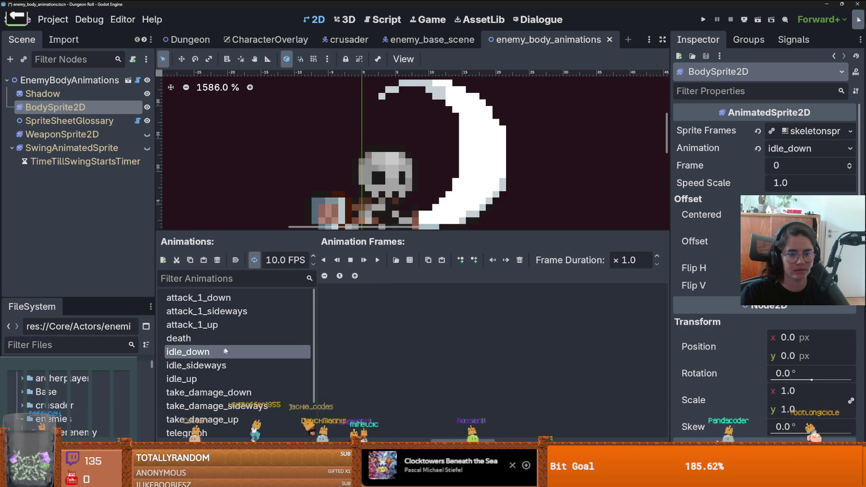
pyautogui.click(411, 260)
pyautogui.doubleClick(351, 153)
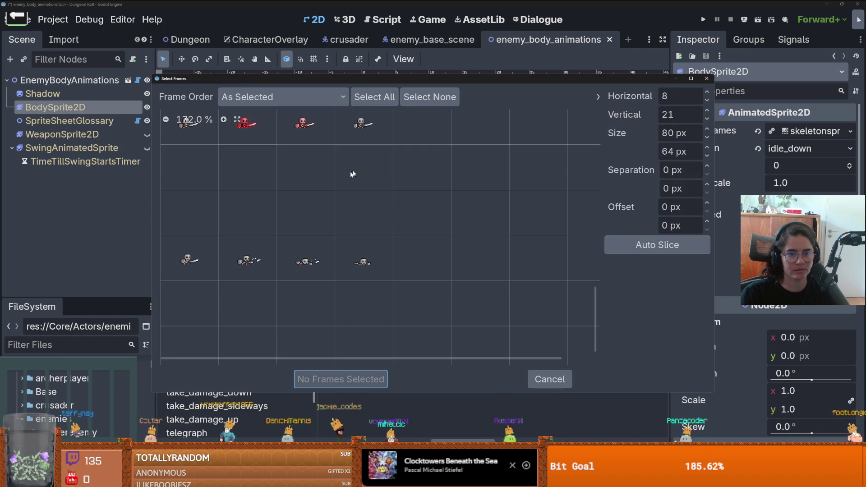
pyautogui.scroll(10, 272, 261)
pyautogui.moveTo(189, 138); pyautogui.dragTo(460, 151)
pyautogui.click(337, 378)
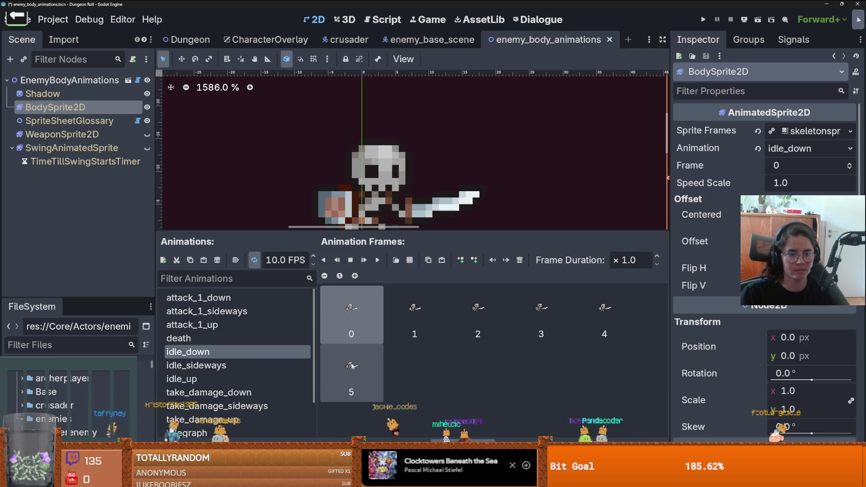
# - Clear the old frames out of take_damage_sideways
pyautogui.click(235, 320)
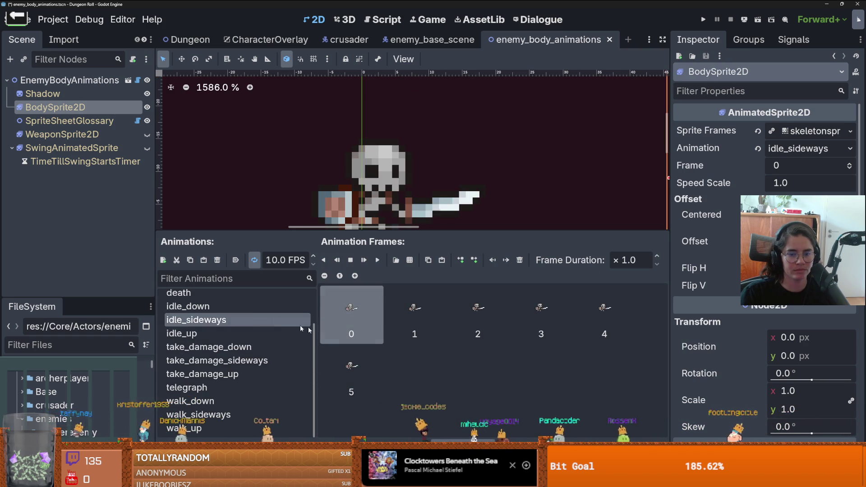
pyautogui.click(241, 334)
pyautogui.click(232, 361)
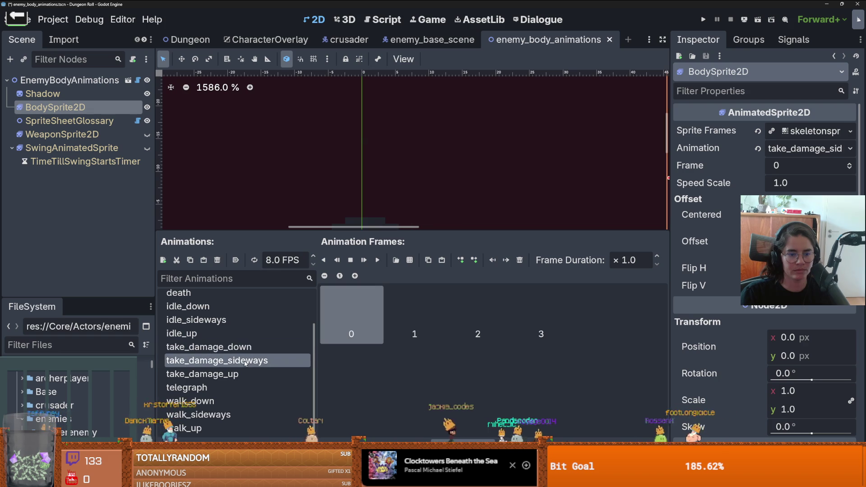
pyautogui.click(410, 260)
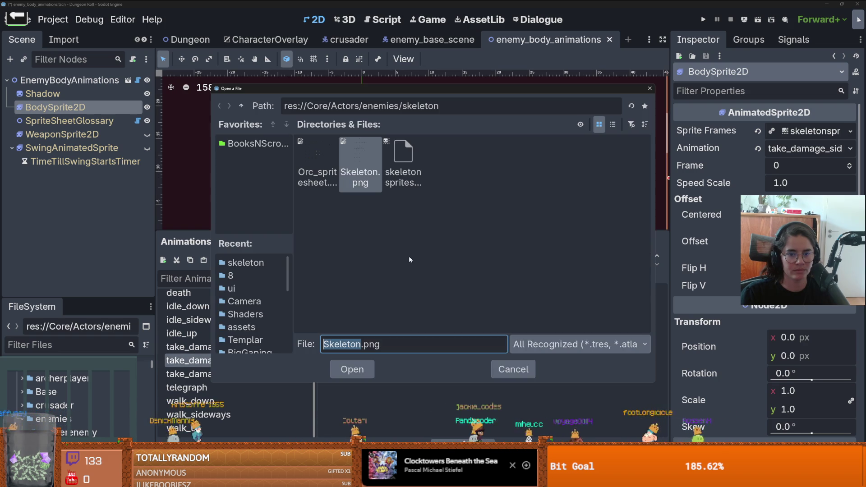
pyautogui.click(502, 369)
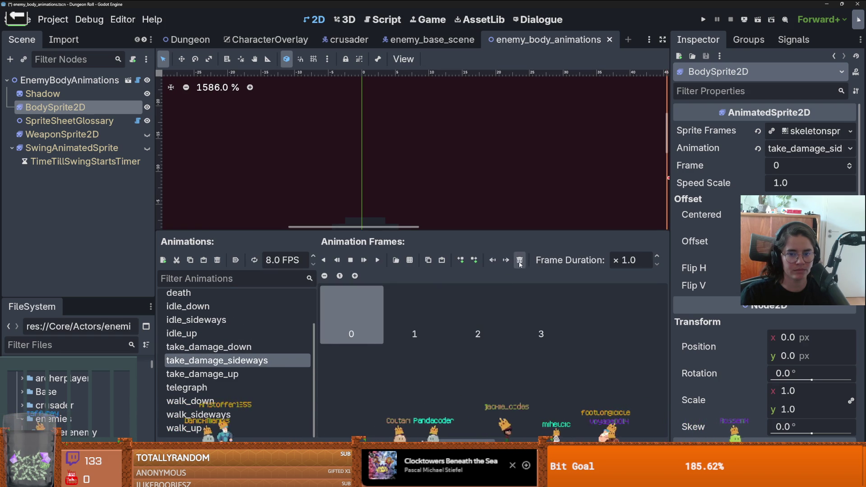
pyautogui.click(519, 261)
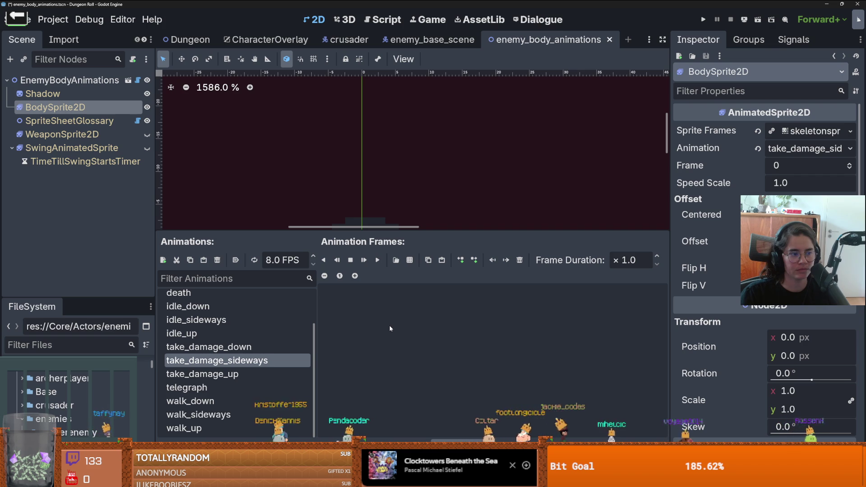
# - Add the four red take-damage frames to take_damage_down and paste them into take_damage_up
pyautogui.click(253, 347)
pyautogui.click(410, 260)
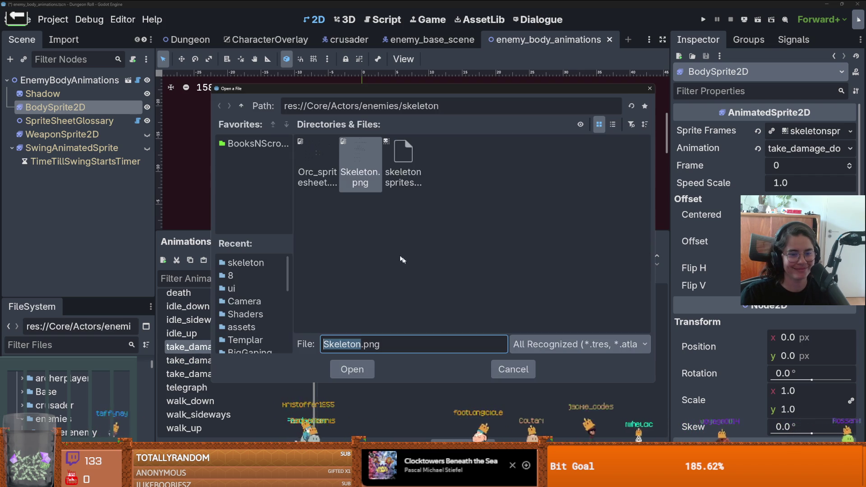
pyautogui.doubleClick(375, 156)
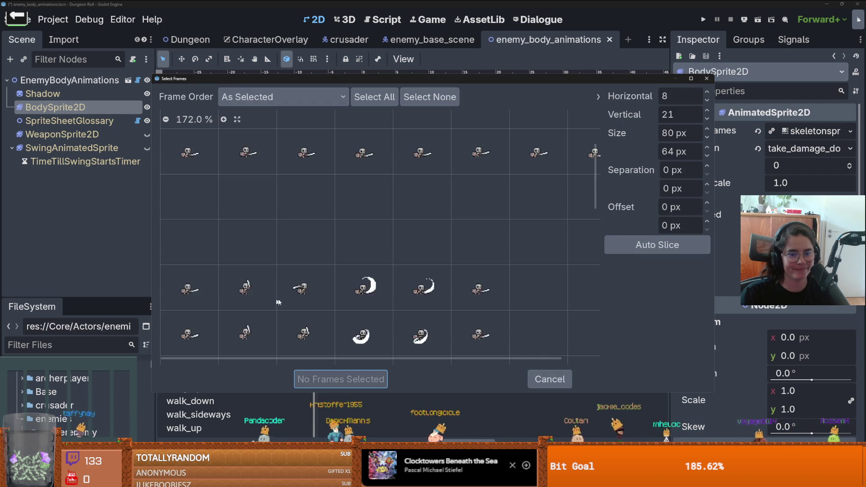
pyautogui.scroll(-5, 284, 300)
pyautogui.moveTo(190, 244); pyautogui.dragTo(363, 243)
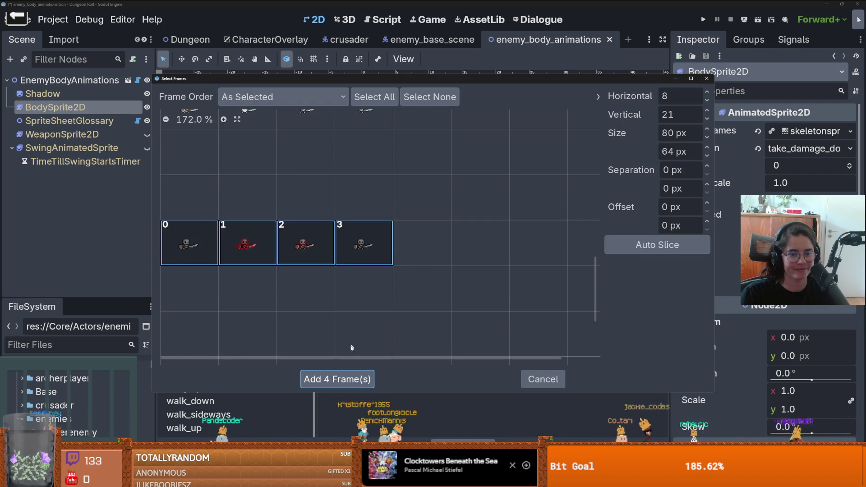
pyautogui.click(322, 378)
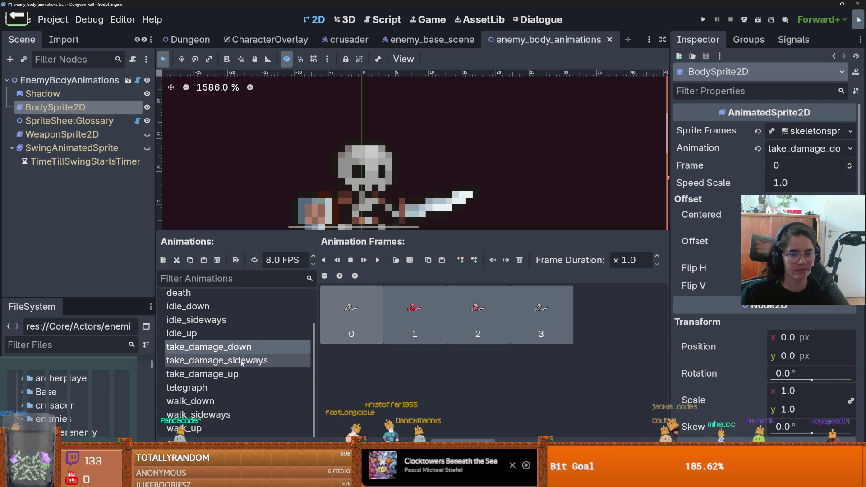
pyautogui.click(226, 361)
pyautogui.click(258, 374)
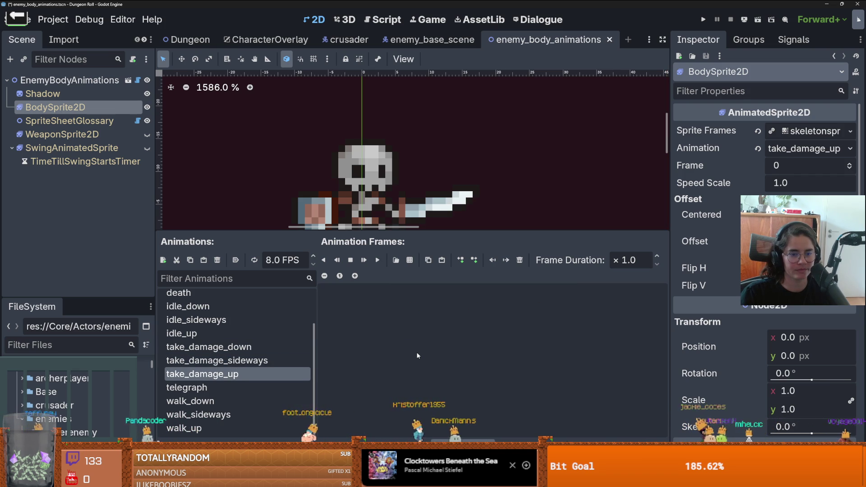
pyautogui.hotkey('ctrl', 'v')
# - Rename telegraph to telegraph_sideways and add new telegraph_up and telegraph_down animations
pyautogui.click(241, 376)
pyautogui.click(241, 384)
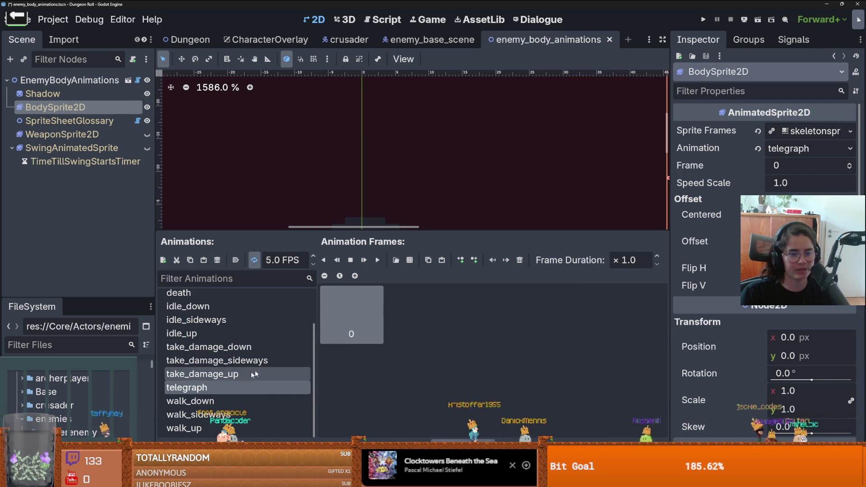
pyautogui.click(223, 387)
pyautogui.write('_')
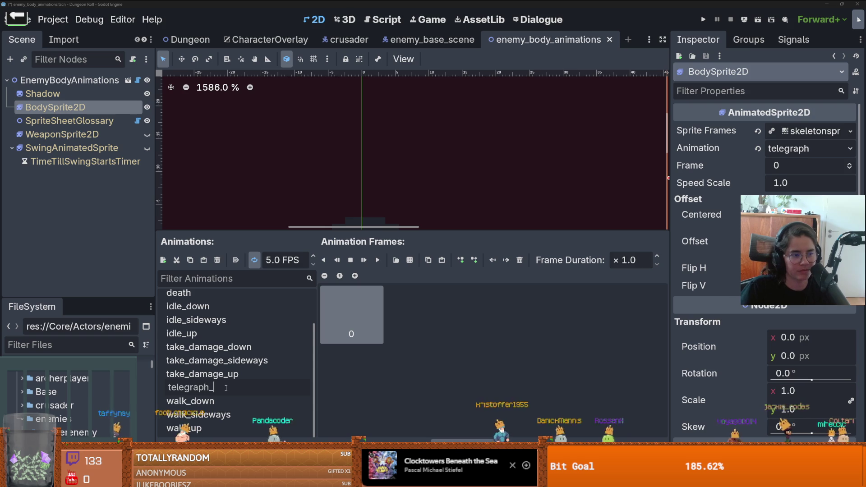
pyautogui.write('sideways')
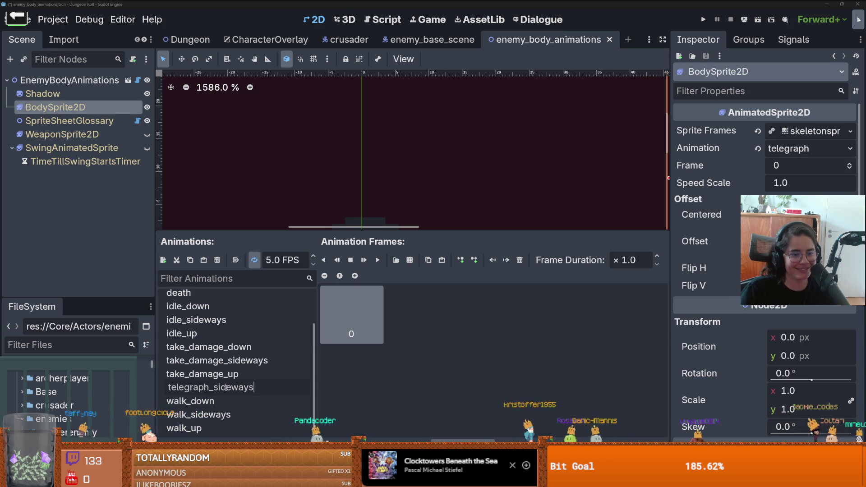
pyautogui.press('Return')
pyautogui.hotkey('ctrl', 'n')
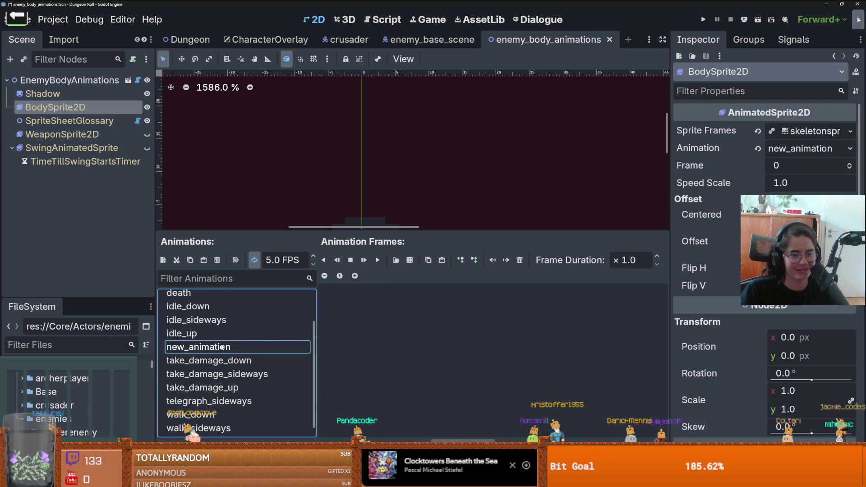
pyautogui.write('telegraph')
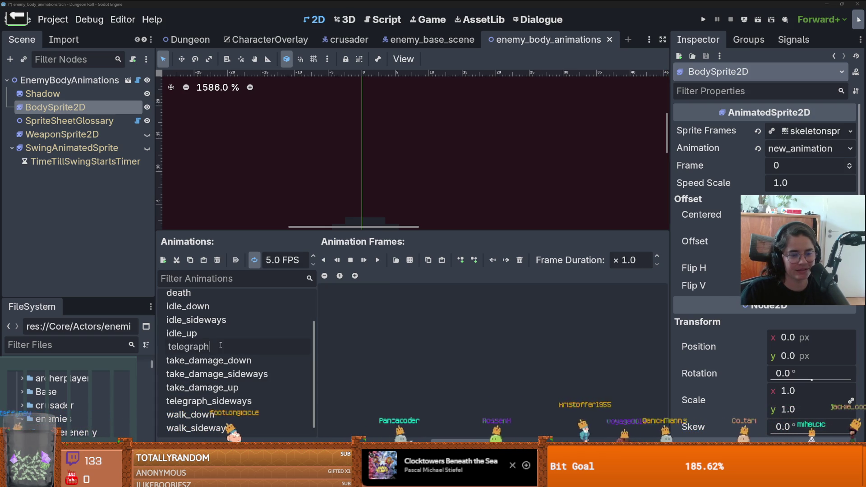
pyautogui.write('_up')
pyautogui.press('Return')
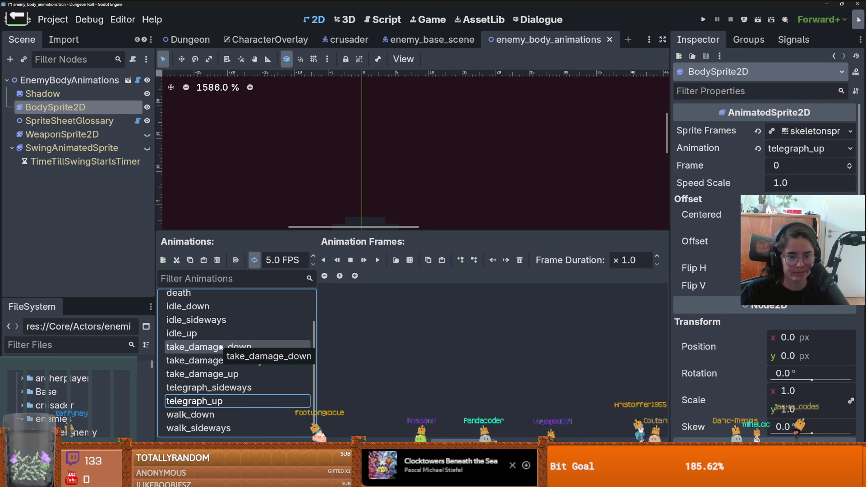
pyautogui.hotkey('ctrl', 'n')
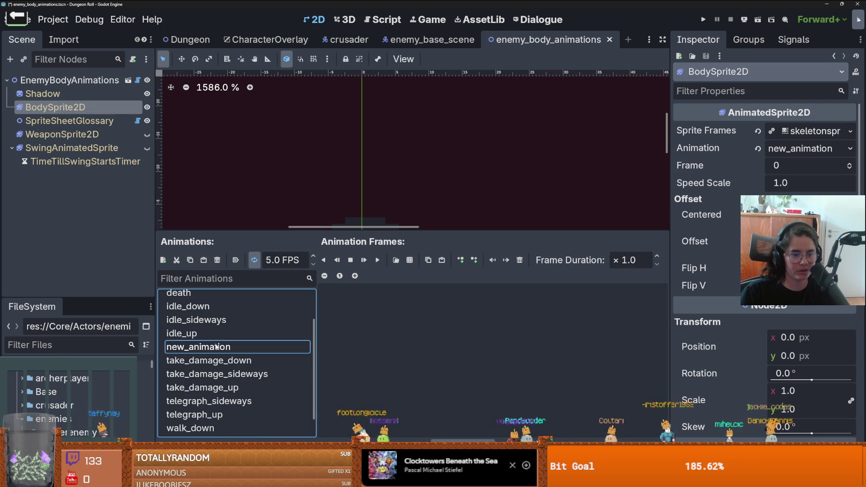
pyautogui.doubleClick(216, 346)
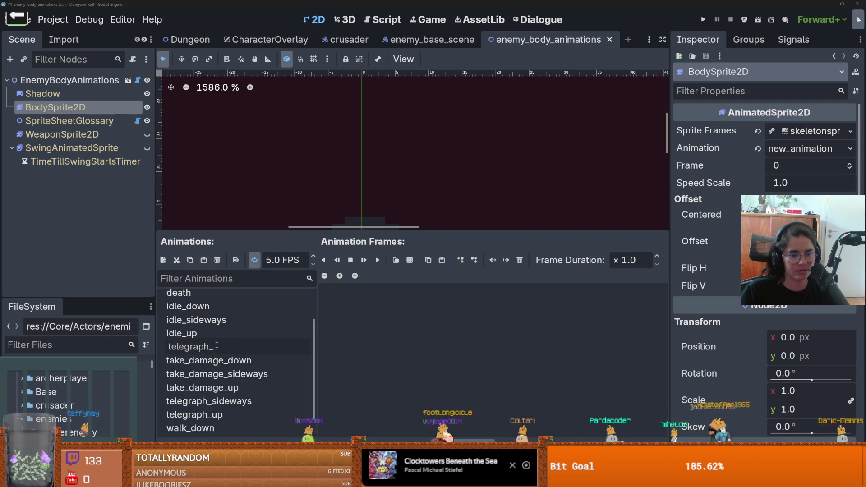
pyautogui.write('telegraph_down')
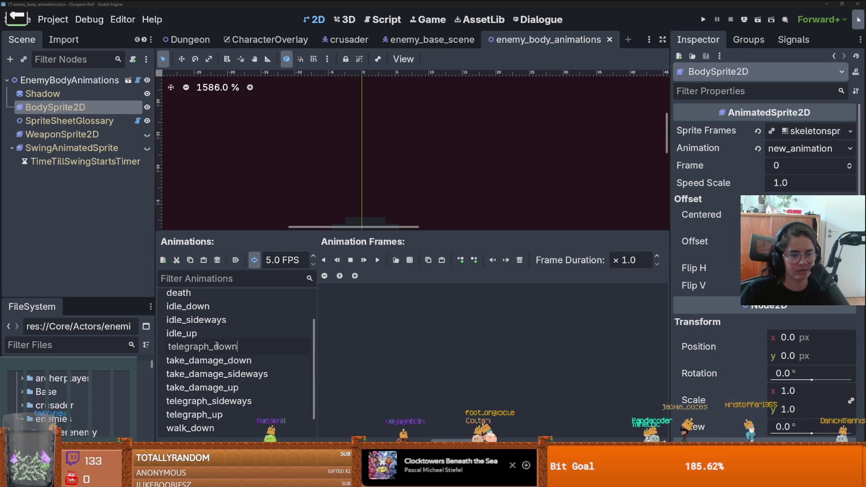
pyautogui.press('Return')
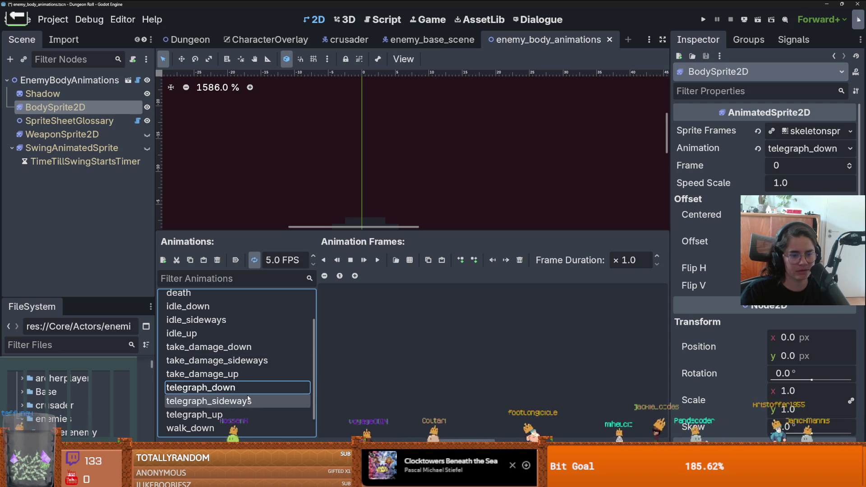
# - Delete the existing frame from telegraph_sideways
pyautogui.scroll(-2, 229, 406)
pyautogui.click(229, 374)
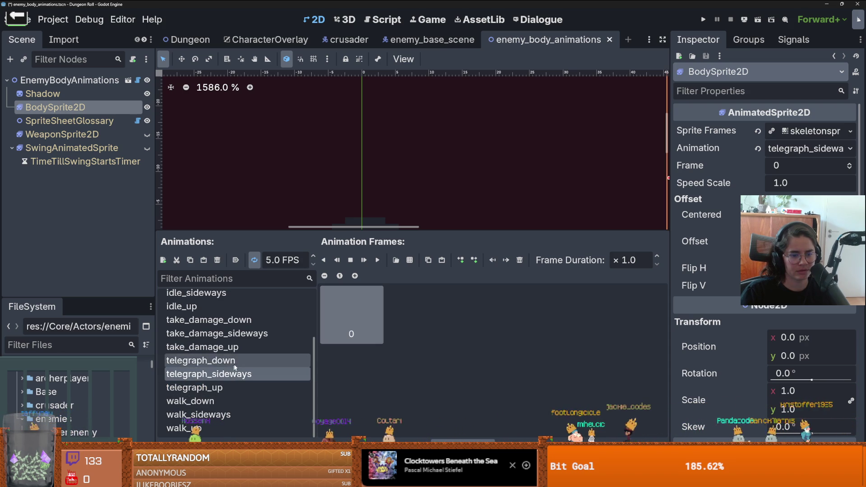
pyautogui.click(520, 260)
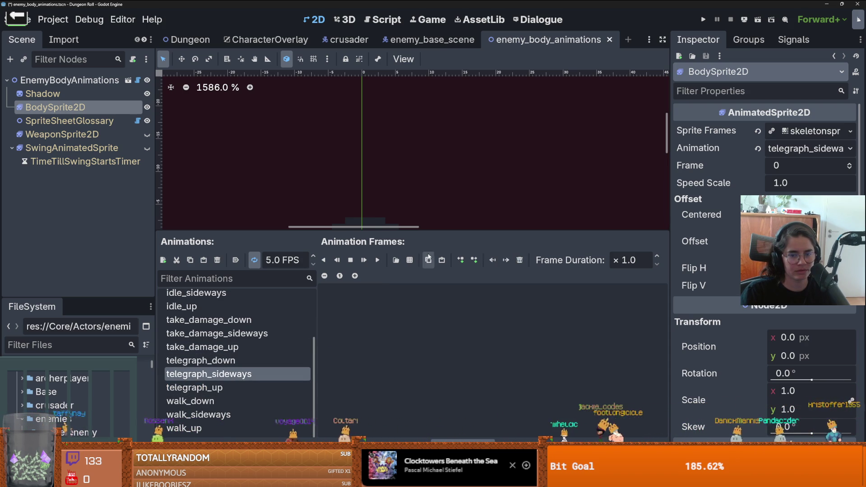
pyautogui.click(410, 261)
pyautogui.doubleClick(359, 167)
# - Add a skeleton pose from Skeleton.png to telegraph_sideways
pyautogui.scroll(5, 246, 221)
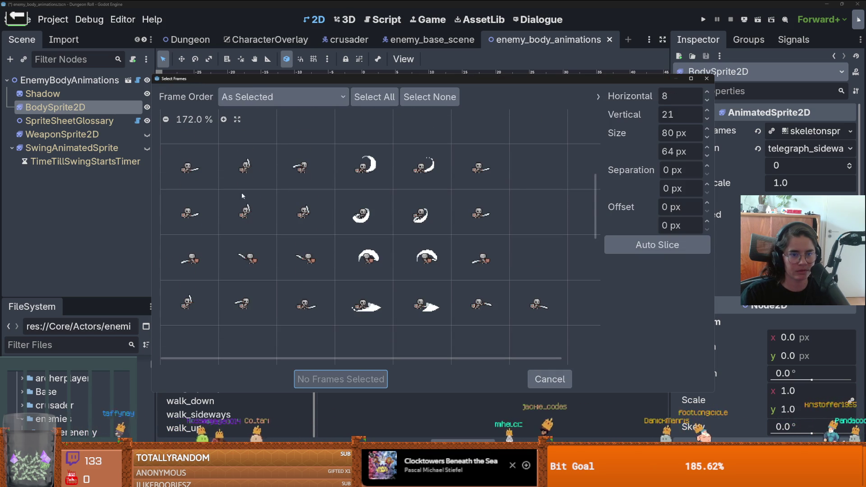
pyautogui.click(245, 167)
pyautogui.click(341, 379)
# - Give telegraph_up the third-row sideways-sword pose and delete its old first frame
pyautogui.click(194, 388)
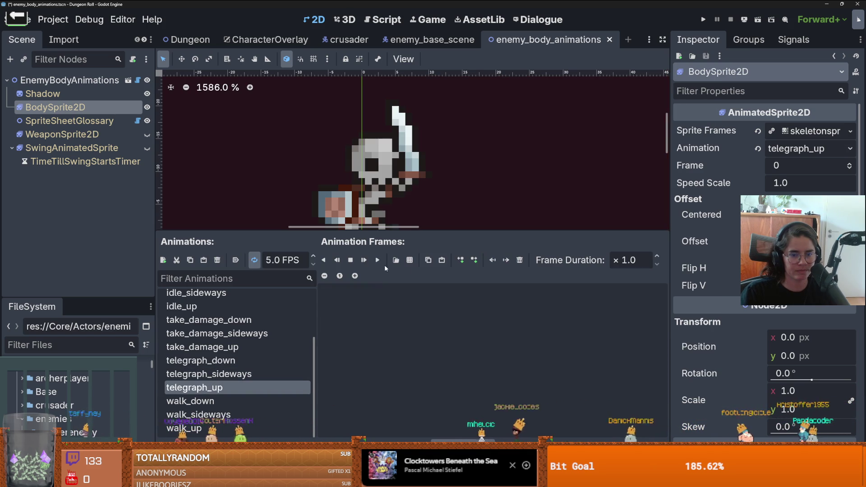
pyautogui.click(411, 260)
pyautogui.doubleClick(361, 178)
pyautogui.scroll(3, 310, 270)
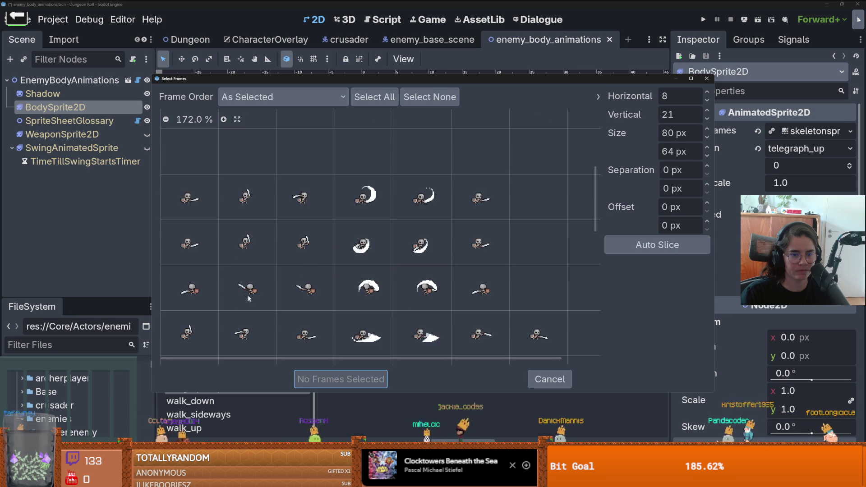
pyautogui.click(305, 296)
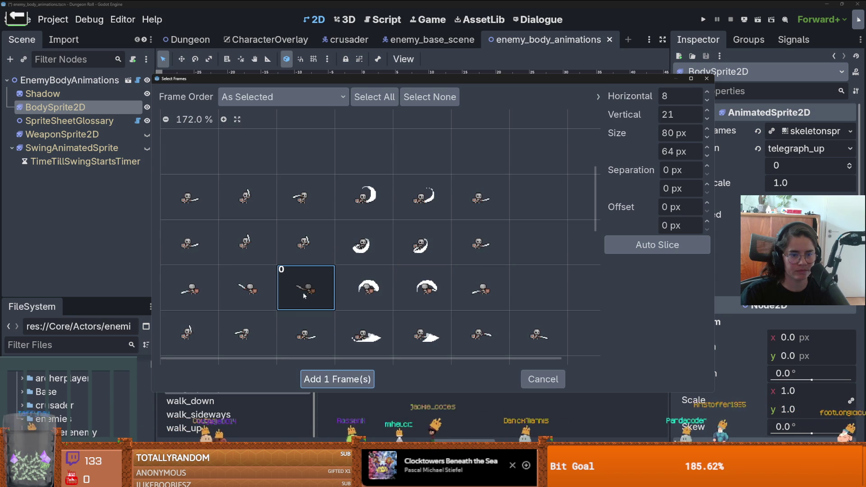
pyautogui.click(189, 288)
pyautogui.click(338, 379)
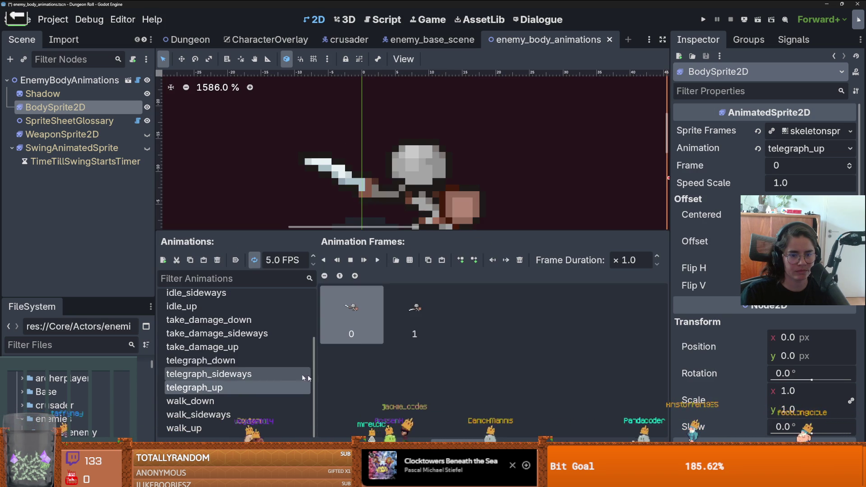
pyautogui.click(426, 320)
pyautogui.click(358, 312)
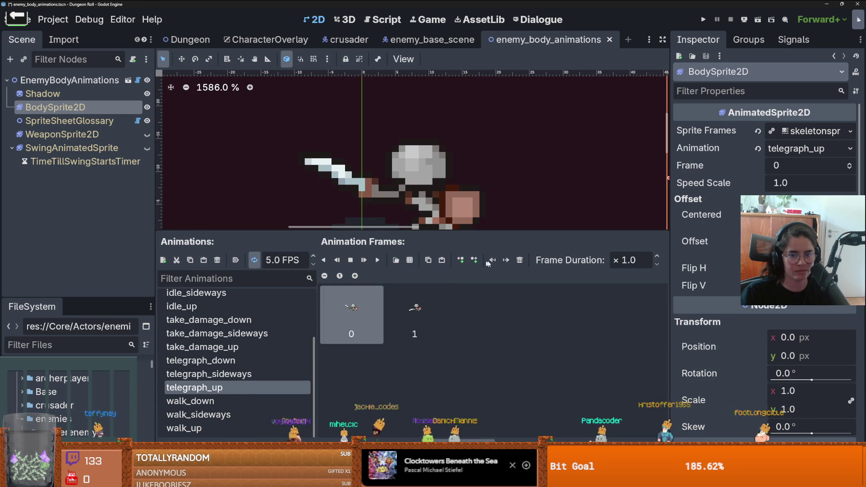
pyautogui.press('Delete')
# - Add a skeleton pose from Skeleton.png to telegraph_down
pyautogui.click(228, 374)
pyautogui.click(233, 359)
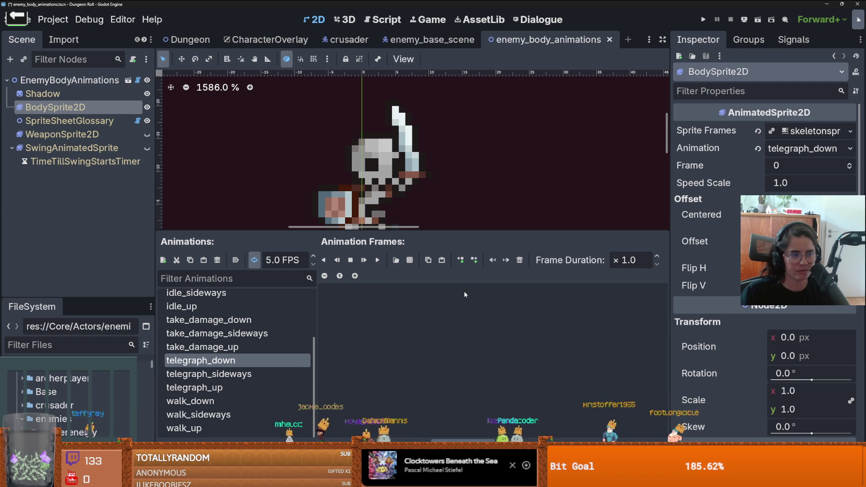
pyautogui.click(409, 260)
pyautogui.doubleClick(363, 175)
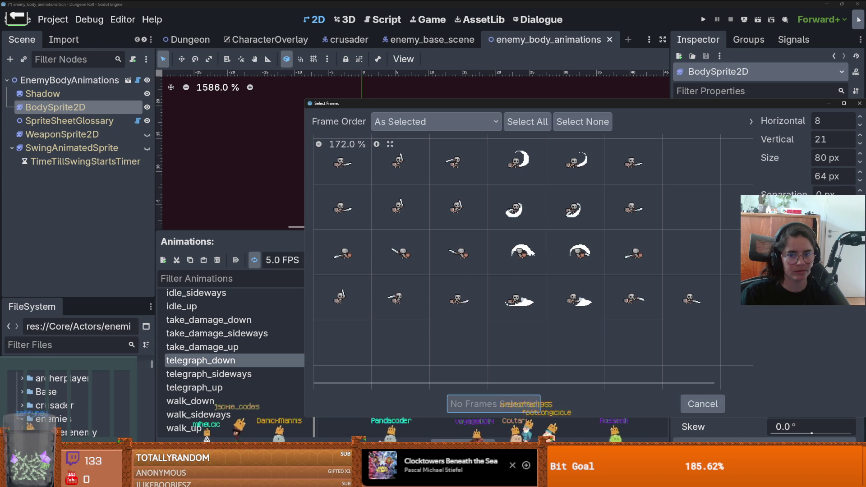
pyautogui.click(632, 248)
pyautogui.click(478, 404)
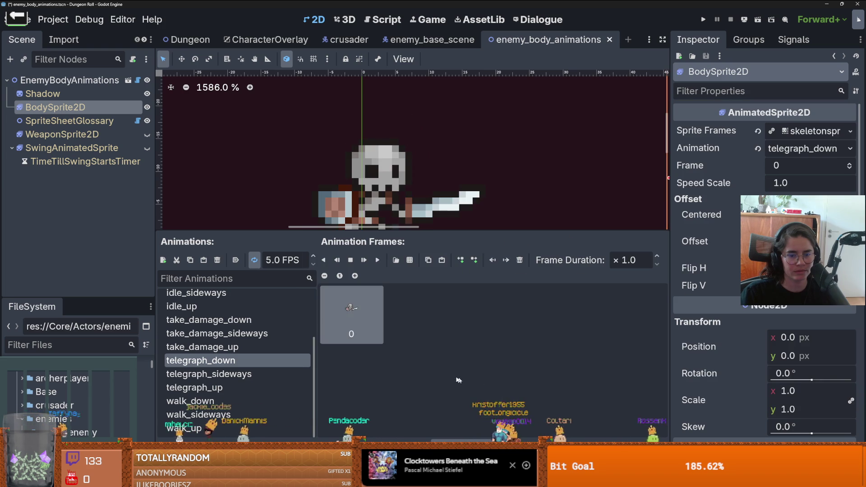
# - Add the second-row sword-raised pose to telegraph_down and delete its old first frame
pyautogui.click(411, 262)
pyautogui.doubleClick(358, 122)
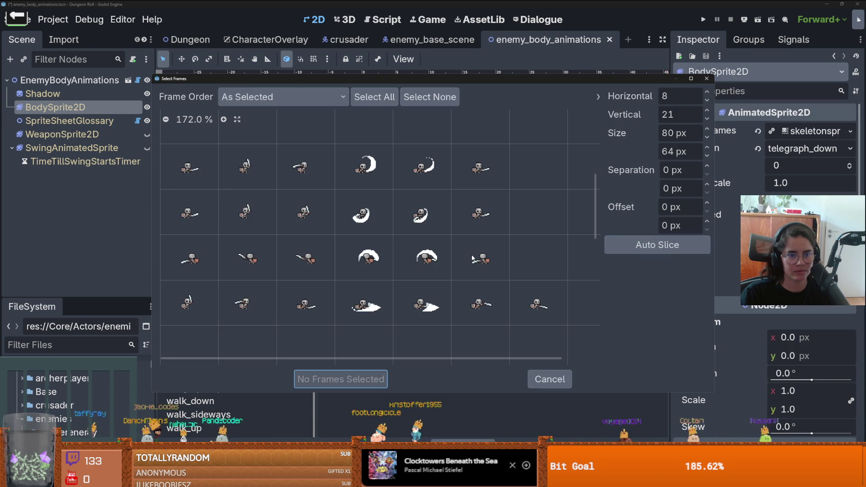
pyautogui.click(262, 220)
pyautogui.moveTo(341, 84); pyautogui.dragTo(468, 95)
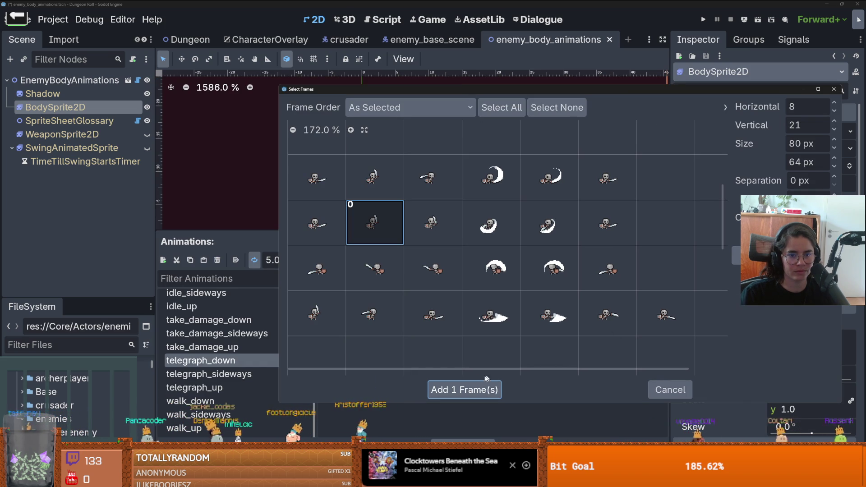
pyautogui.click(481, 390)
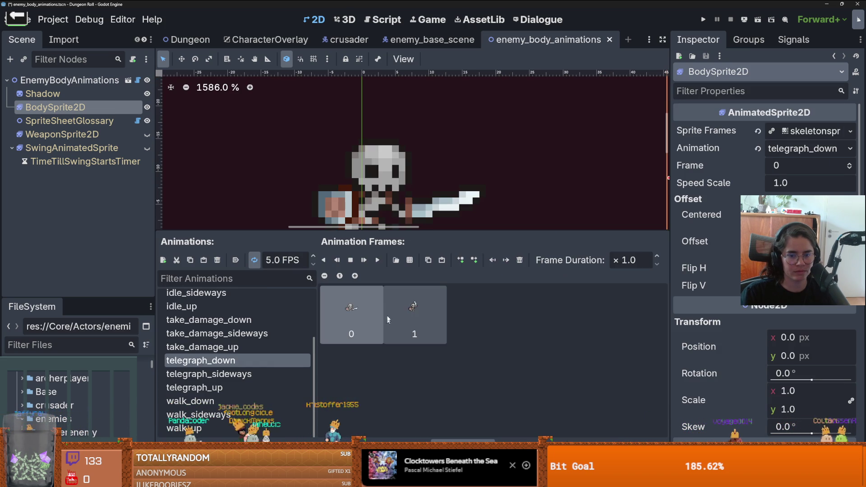
pyautogui.click(520, 260)
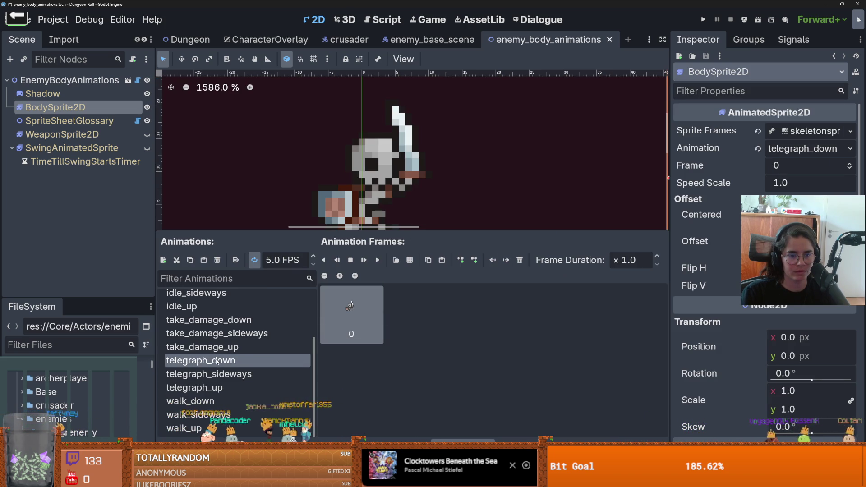
pyautogui.press('Down')
pyautogui.press('Up')
pyautogui.press('Up')
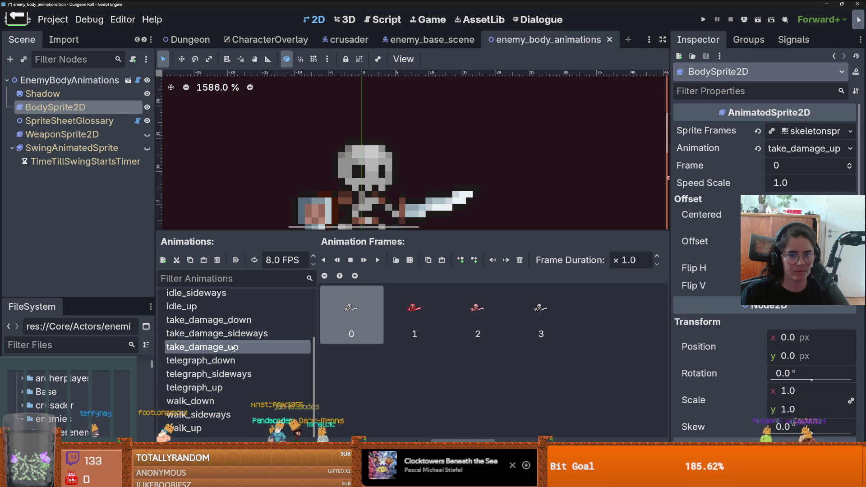
# - Add the eight second-row walk poses from Skeleton.png to walk_down
pyautogui.click(229, 361)
pyautogui.click(241, 378)
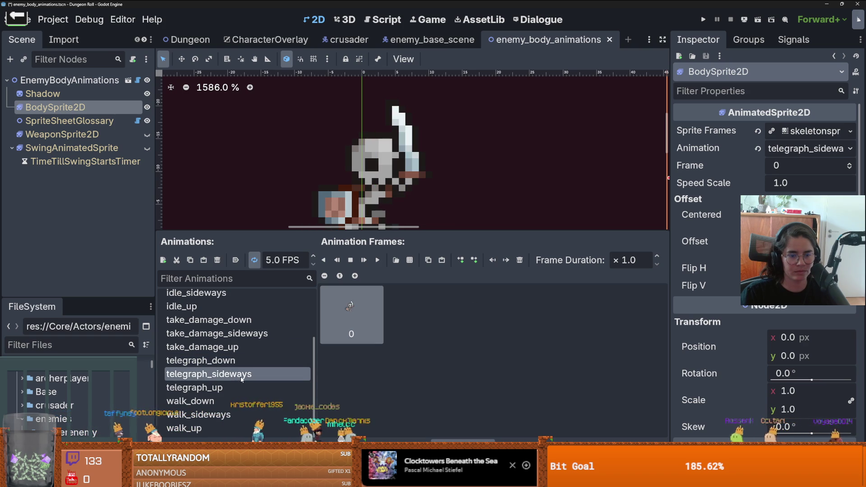
pyautogui.click(230, 386)
pyautogui.click(229, 401)
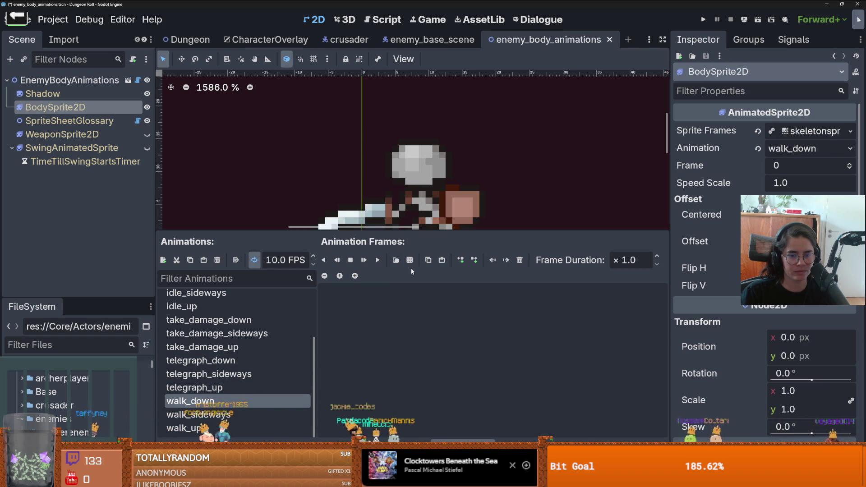
pyautogui.click(411, 262)
pyautogui.doubleClick(360, 163)
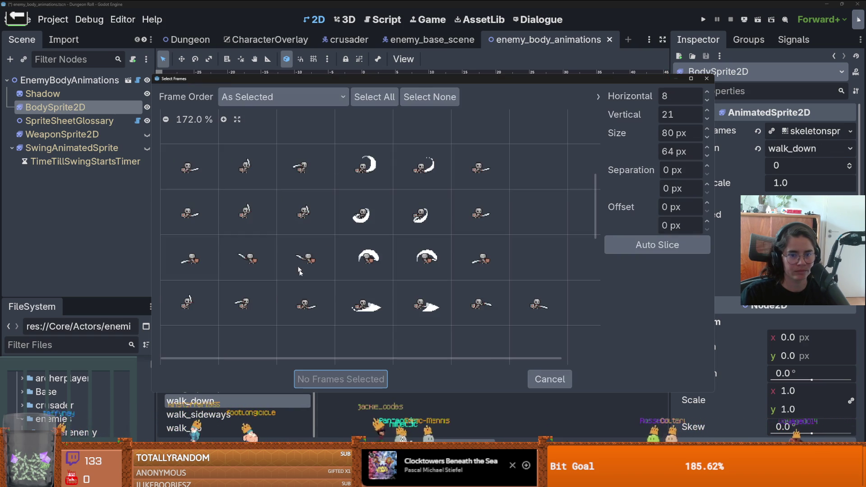
pyautogui.scroll(5, 311, 283)
pyautogui.moveTo(189, 273); pyautogui.dragTo(737, 296)
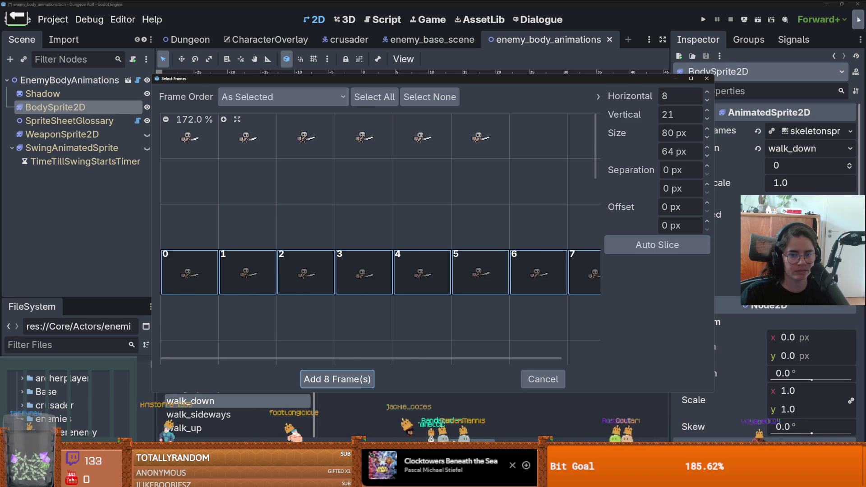
pyautogui.click(337, 379)
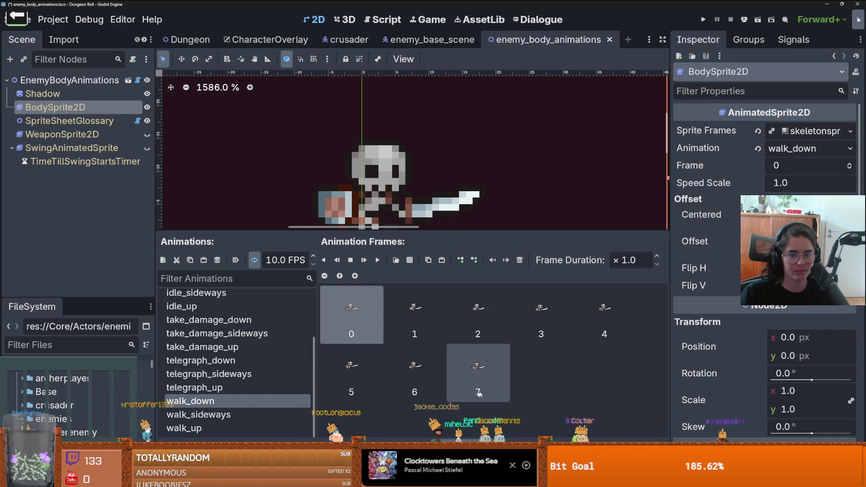
# - Paste the eight walk frames into walk_up and save enemy_body_animations
pyautogui.click(231, 415)
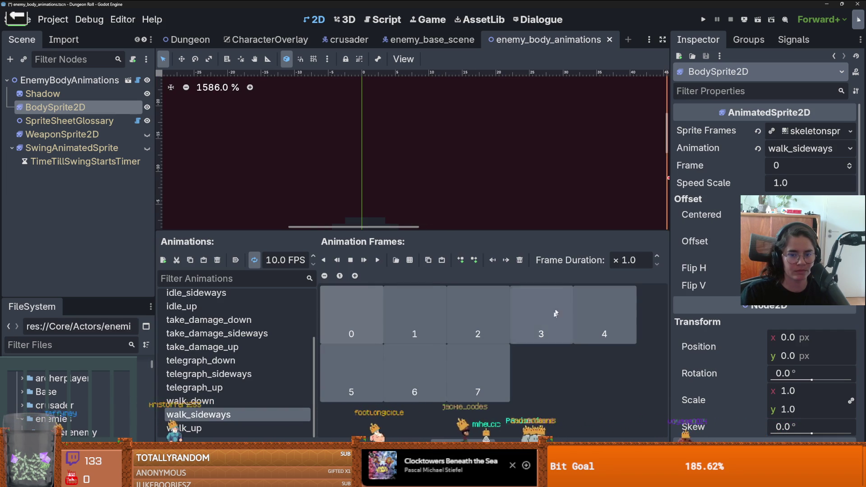
pyautogui.press('Down')
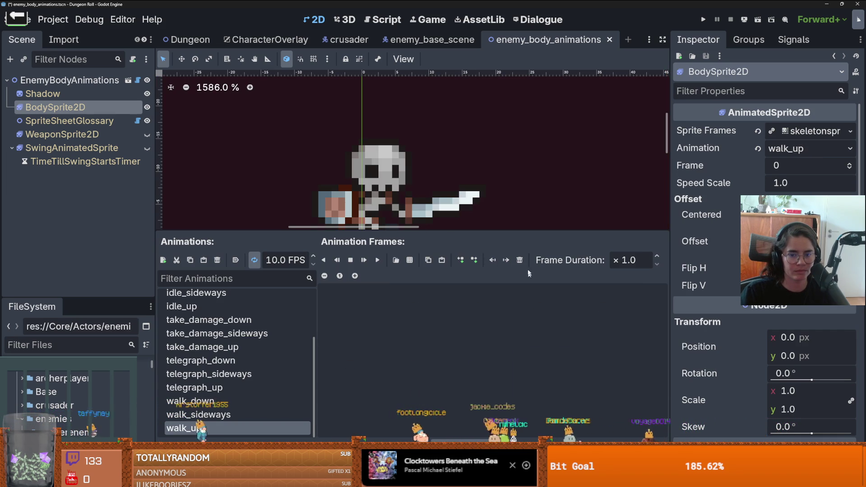
pyautogui.hotkey('ctrl', 'v')
pyautogui.moveTo(365, 234)
pyautogui.mouseDown()
pyautogui.moveTo(366, 311)
pyautogui.moveTo(366, 297)
pyautogui.mouseUp()
pyautogui.hotkey('ctrl', 's')
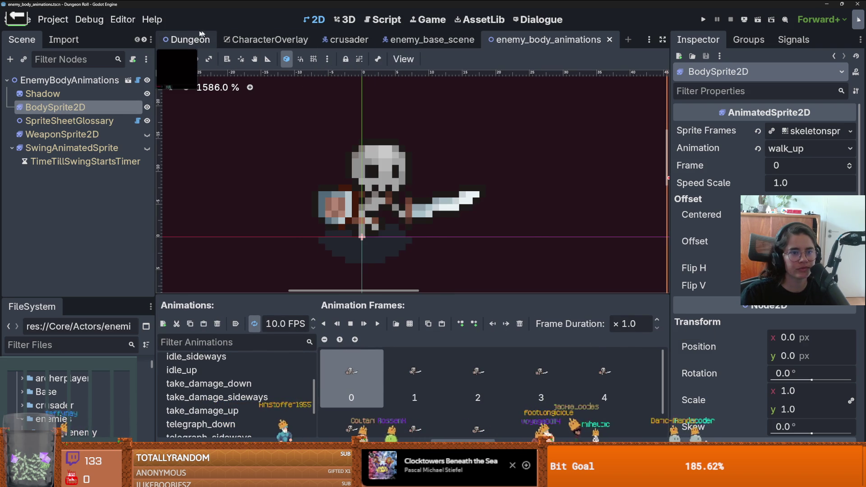
# - Save enemy_base_scene and expand its StateMachine to show the states
pyautogui.click(470, 39)
pyautogui.hotkey('ctrl', 's')
pyautogui.doubleClick(44, 175)
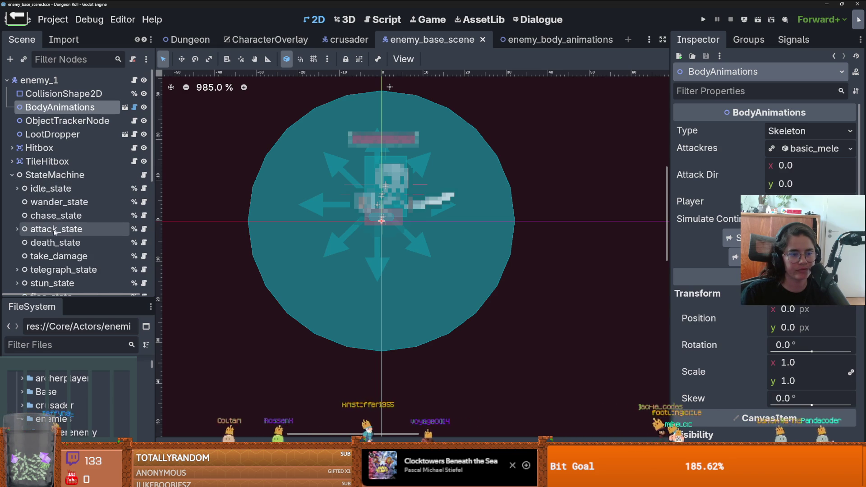
# - Make attack_state's Melee Attack Res unique, save enemy_base_scene, and run the game
pyautogui.click(71, 242)
pyautogui.click(55, 228)
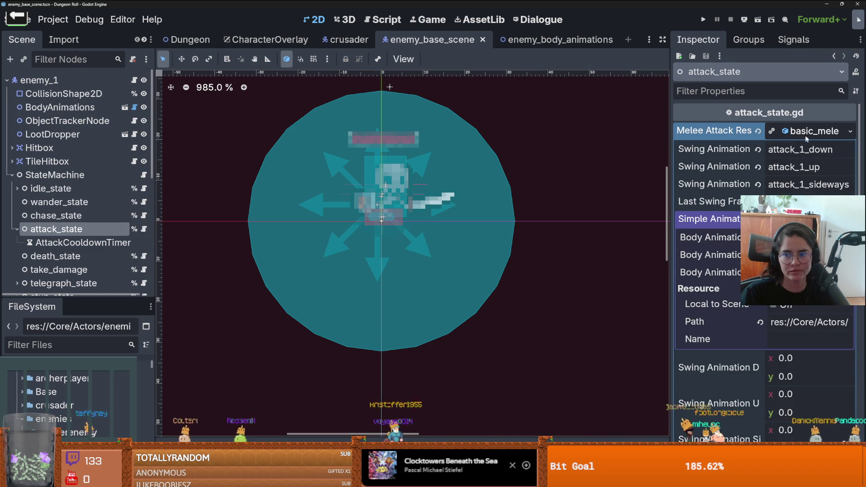
pyautogui.rightClick(793, 299)
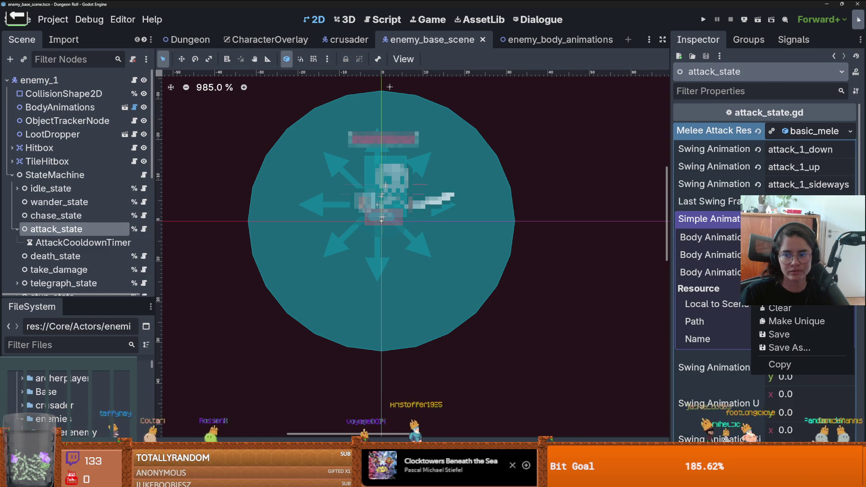
pyautogui.click(793, 315)
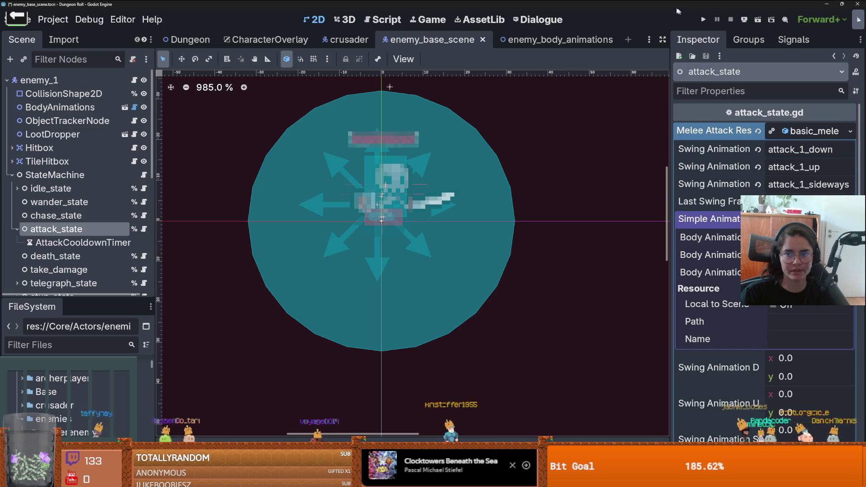
pyautogui.hotkey('ctrl', 's')
pyautogui.click(704, 20)
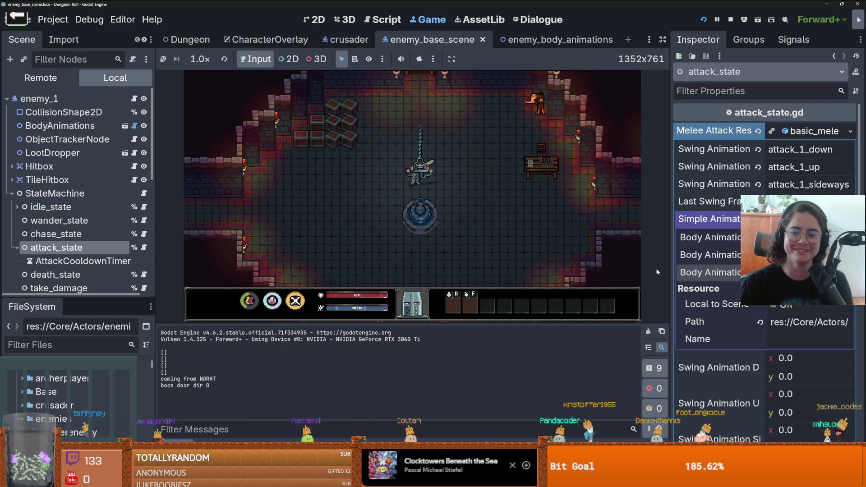
# - Correct Body Animation Up to attack_1_up and relaunch the game with F5
pyautogui.moveTo(674, 245); pyautogui.dragTo(499, 244)
pyautogui.doubleClick(731, 255)
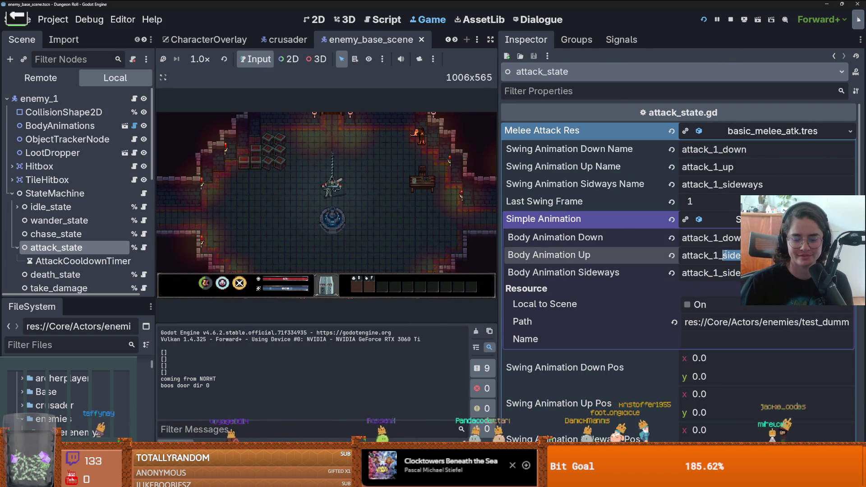
pyautogui.write('p')
pyautogui.press('F5')
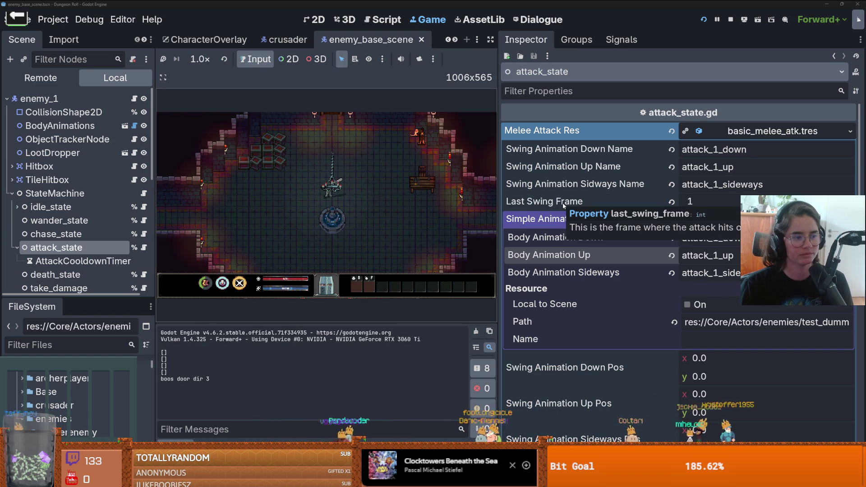
pyautogui.moveTo(496, 201)
pyautogui.mouseDown()
pyautogui.moveTo(570, 181)
pyautogui.moveTo(630, 136)
pyautogui.mouseUp()
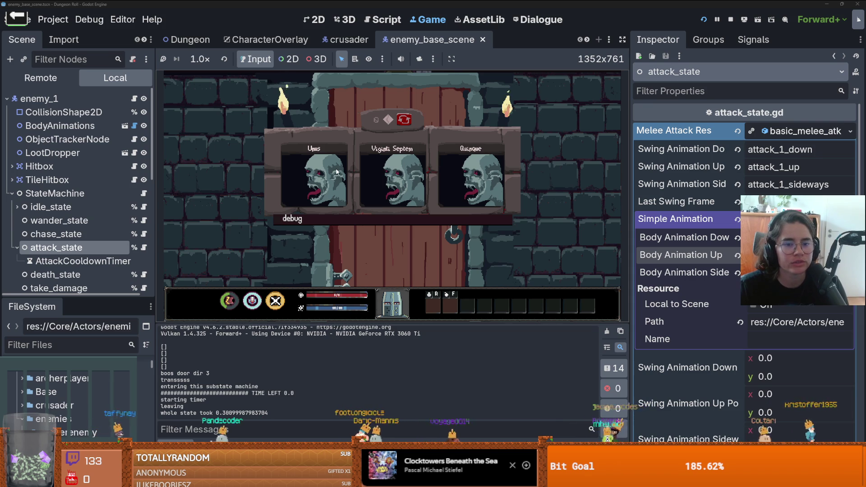
# - Choose the Unus portrait to enter the dungeon and walk the knight toward the skeleton room
pyautogui.click(336, 171)
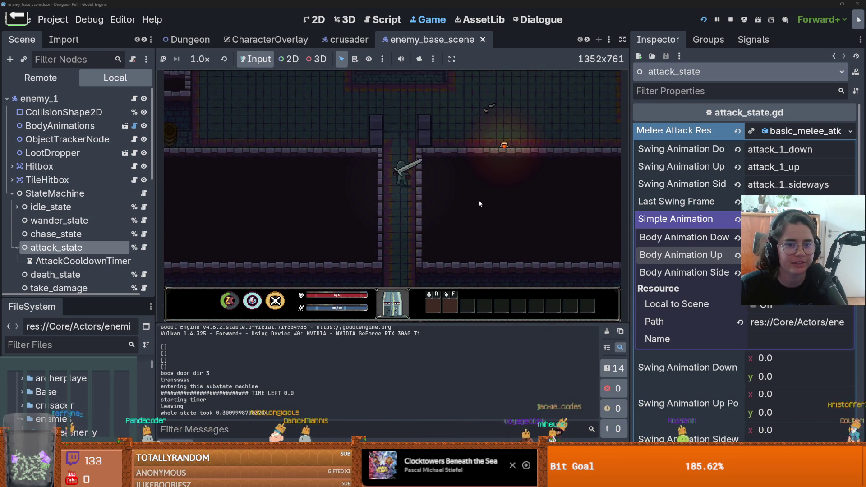
pyautogui.press('a')
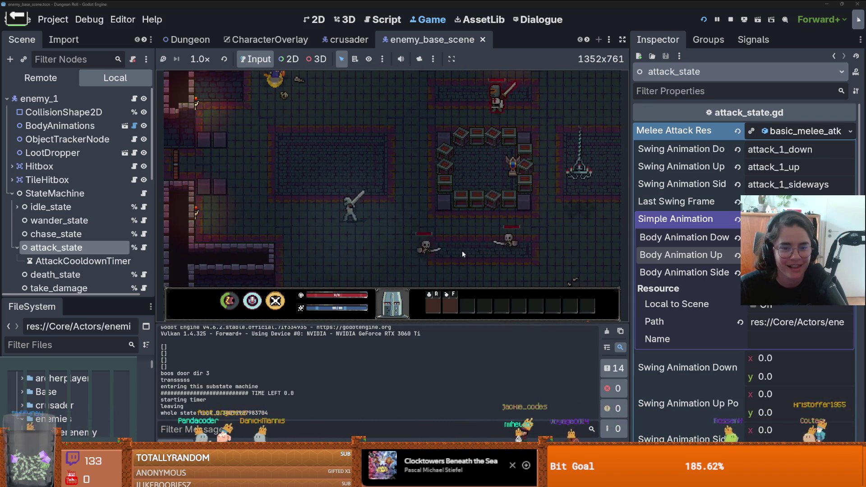
pyautogui.press('a')
pyautogui.press('s')
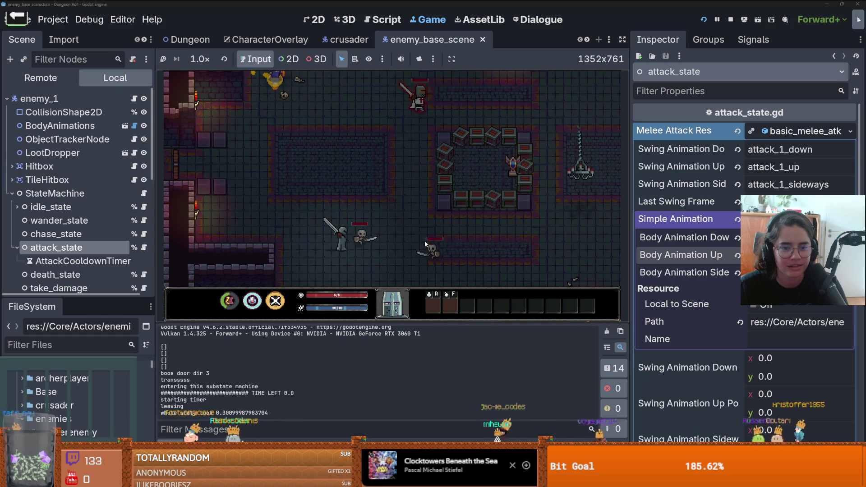
pyautogui.press('w')
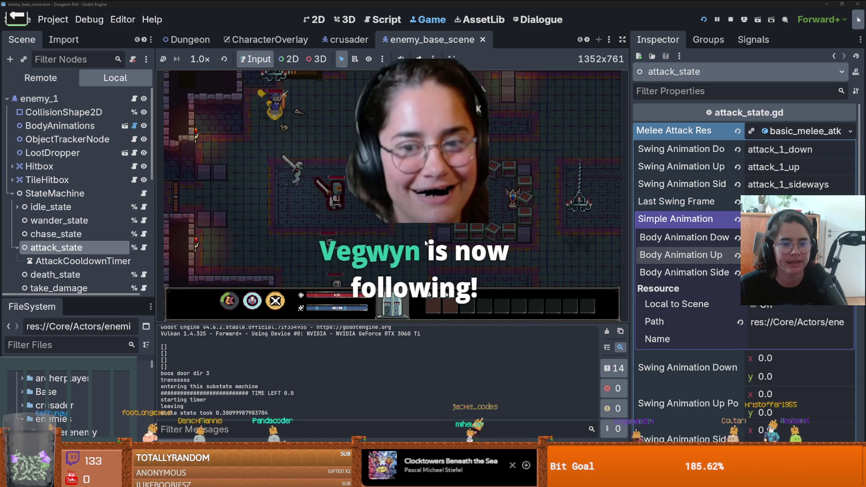
pyautogui.press('s')
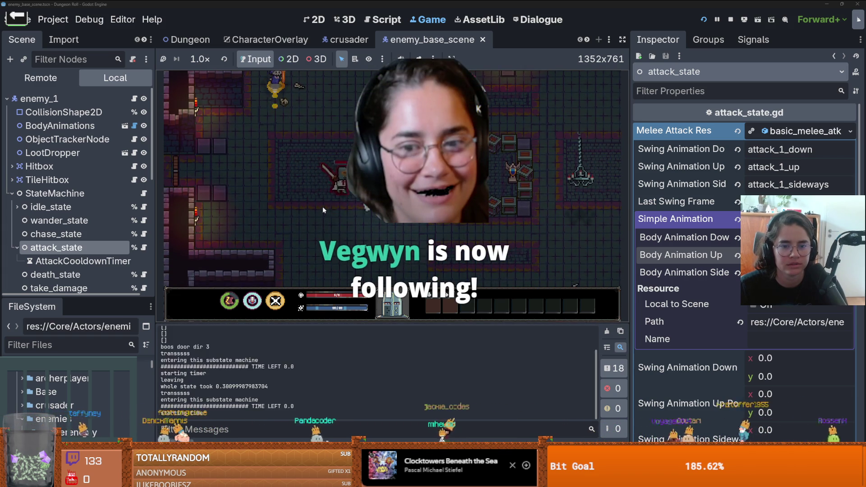
pyautogui.press('d')
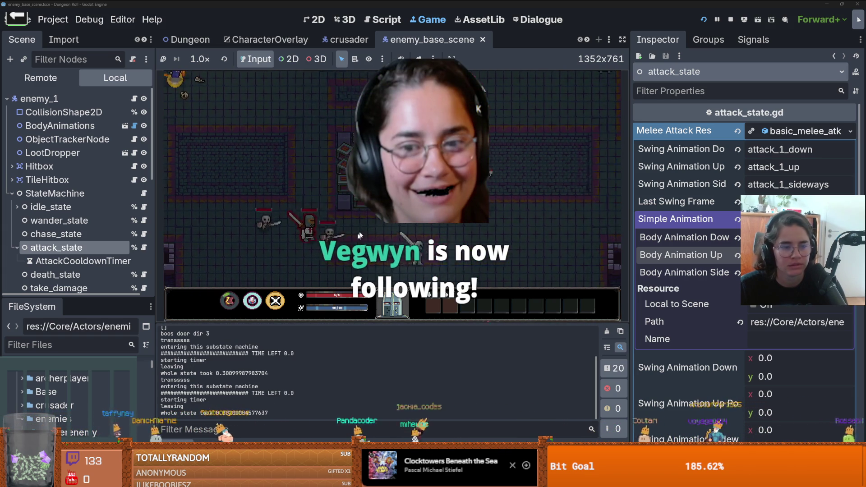
pyautogui.press('d')
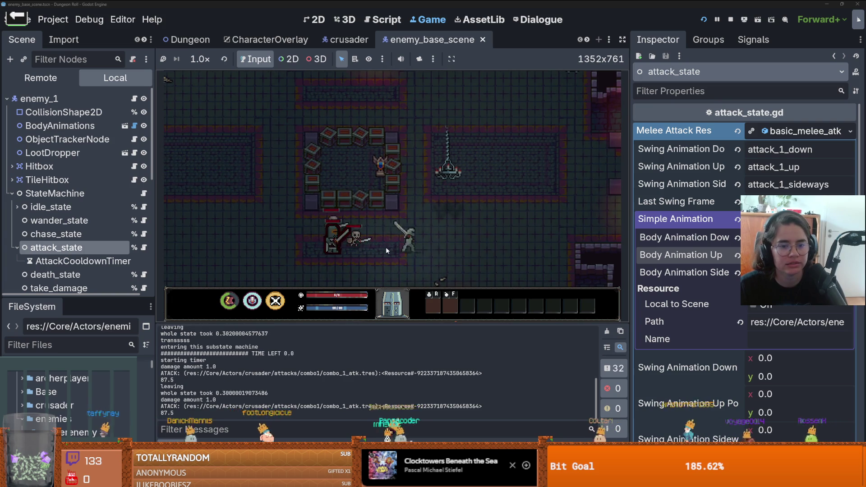
# - Advance right and swing attacks at the nearby skeletons
pyautogui.click(386, 247)
pyautogui.press('d')
pyautogui.press('d')
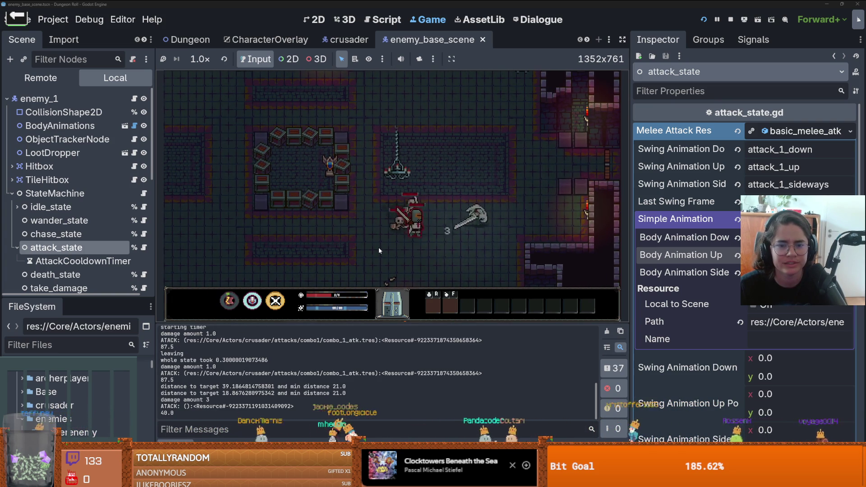
pyautogui.press('d')
pyautogui.press('w')
pyautogui.click(488, 275)
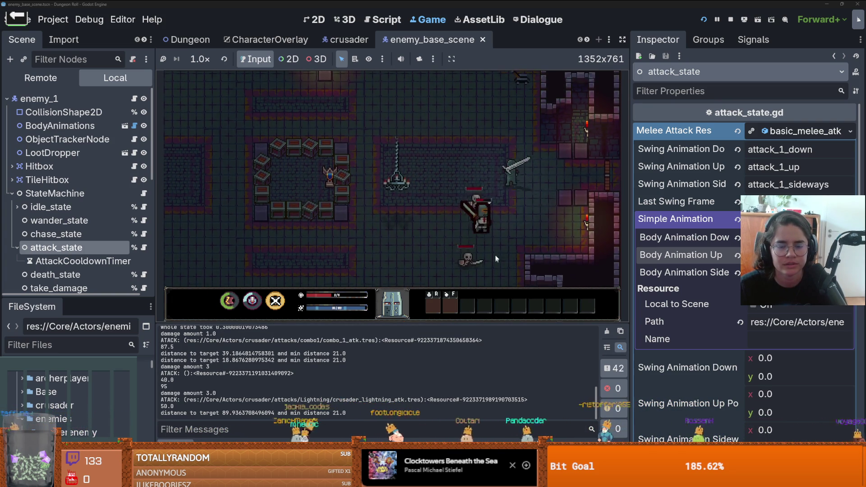
# - Retreat the knight away from the skeletons and reposition around the room
pyautogui.press('w')
pyautogui.press('a')
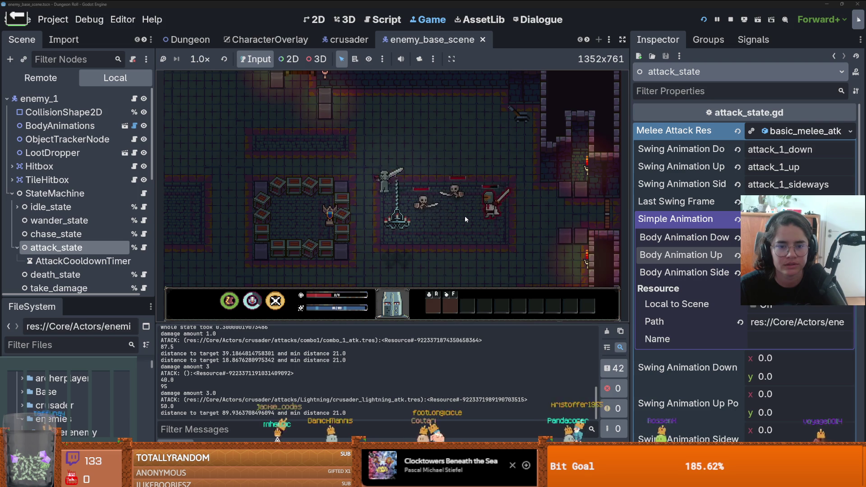
pyautogui.press('a')
pyautogui.press('s')
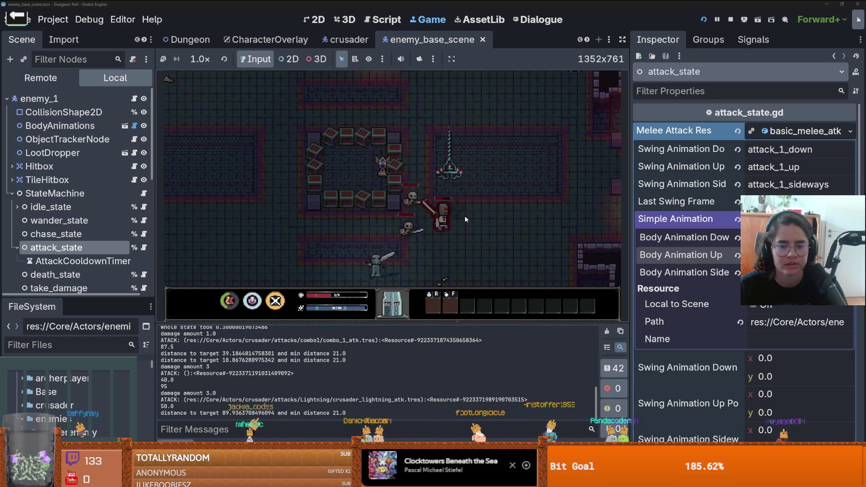
pyautogui.press('a')
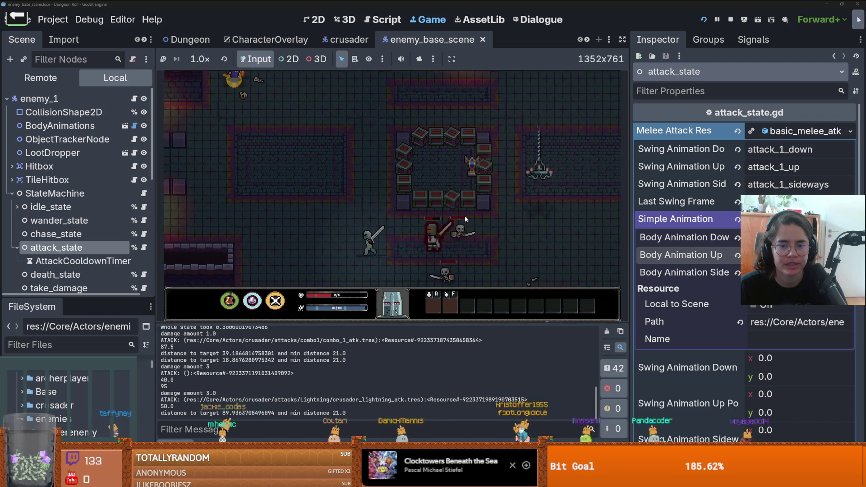
pyautogui.press('d')
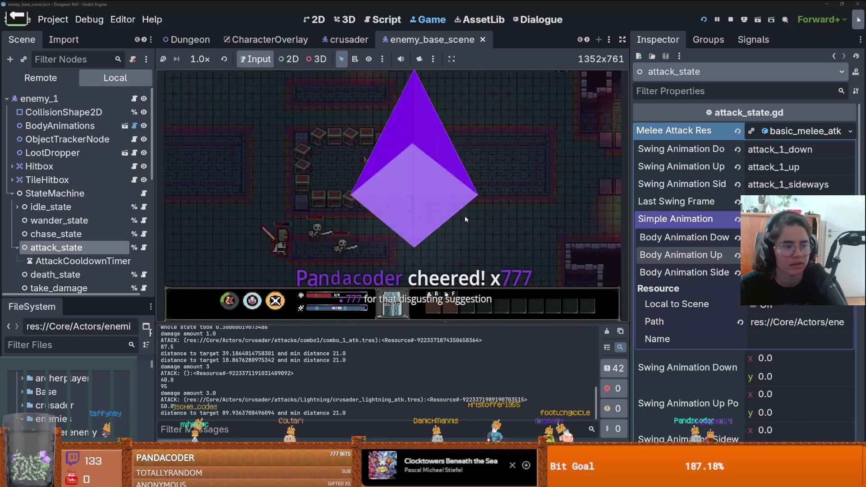
pyautogui.press('w')
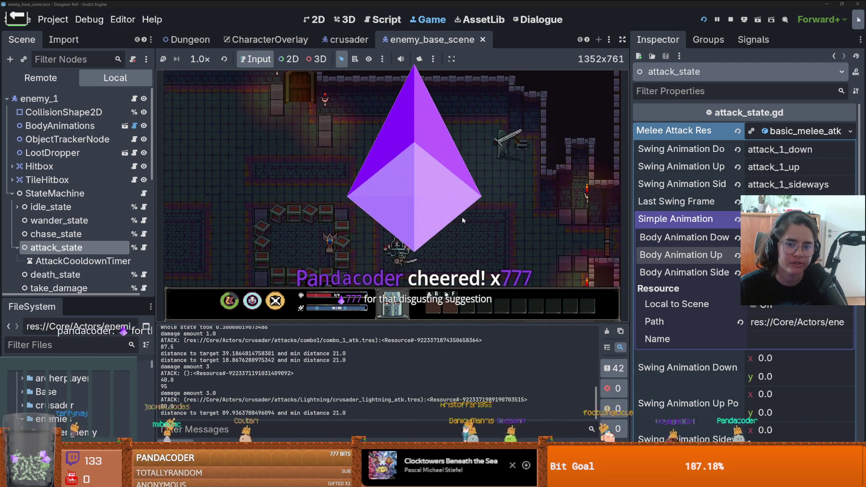
pyautogui.press('s')
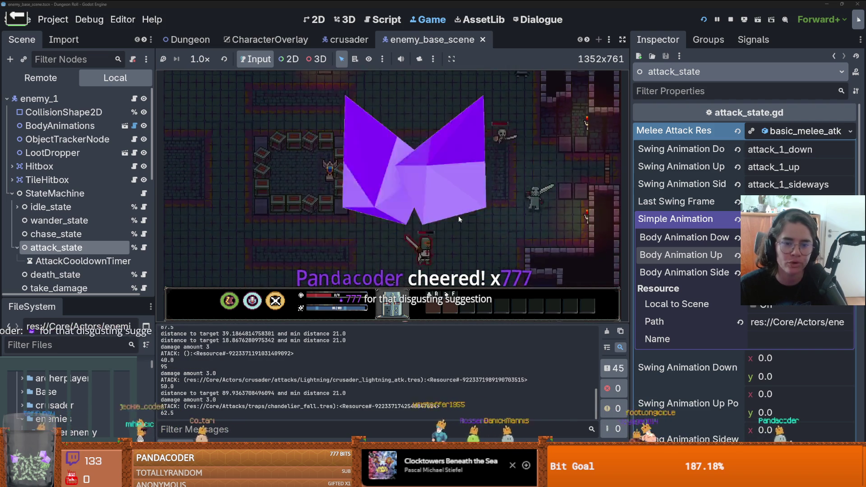
pyautogui.press('w')
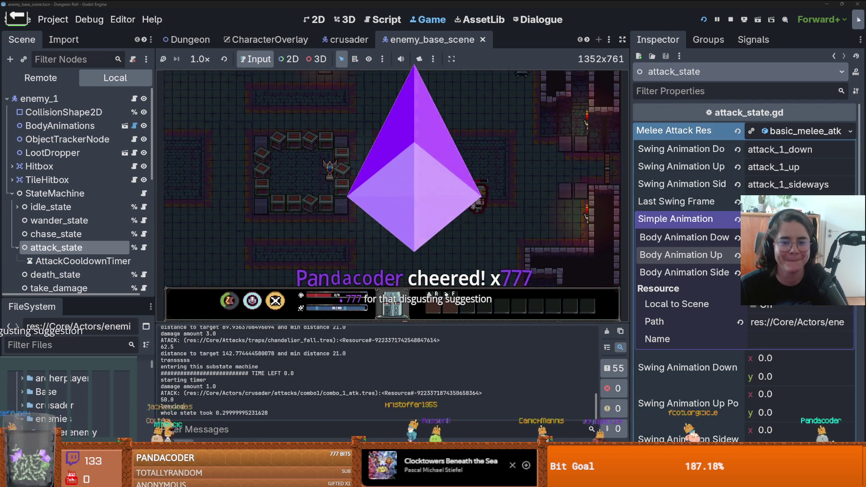
# - Walk the knight left past the crates and back in among the skeletons
pyautogui.press('a')
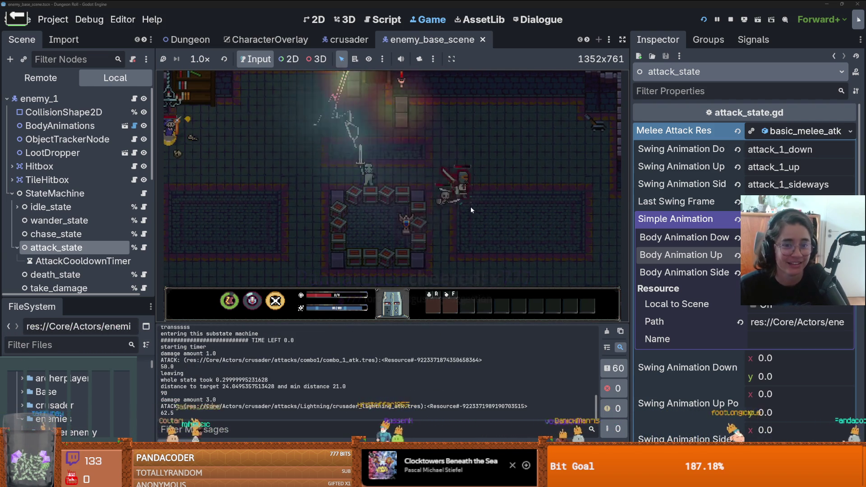
pyautogui.press('a')
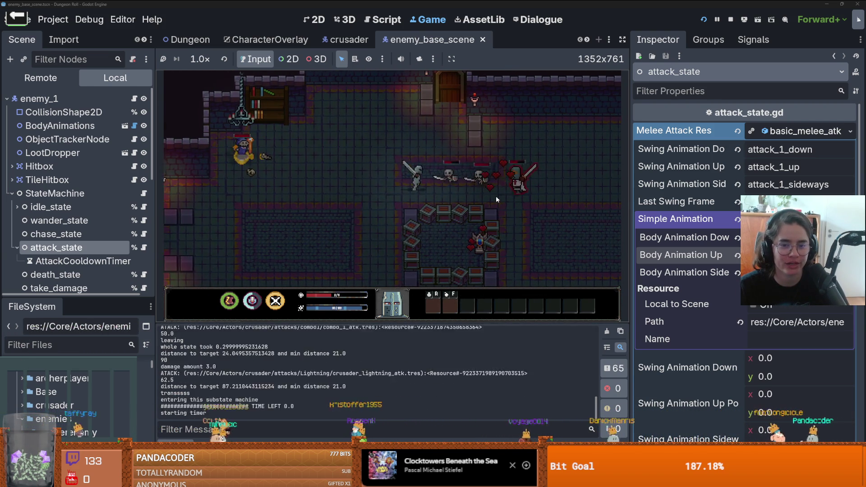
pyautogui.press('a')
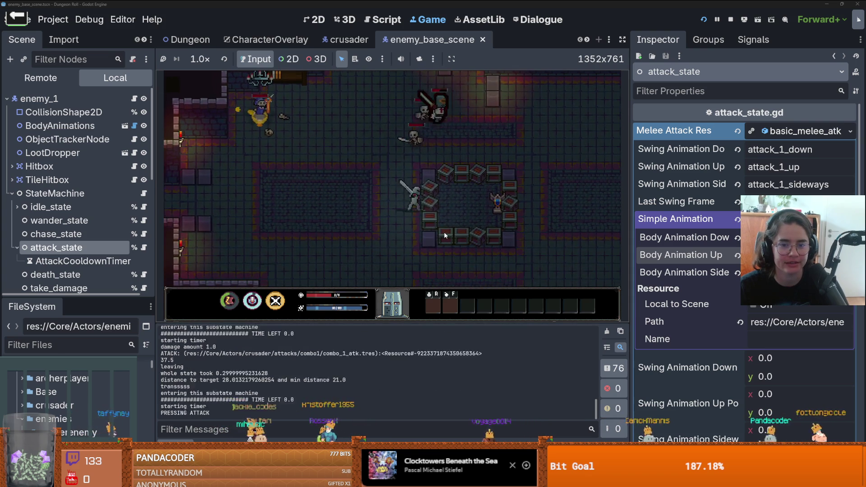
pyautogui.press('a')
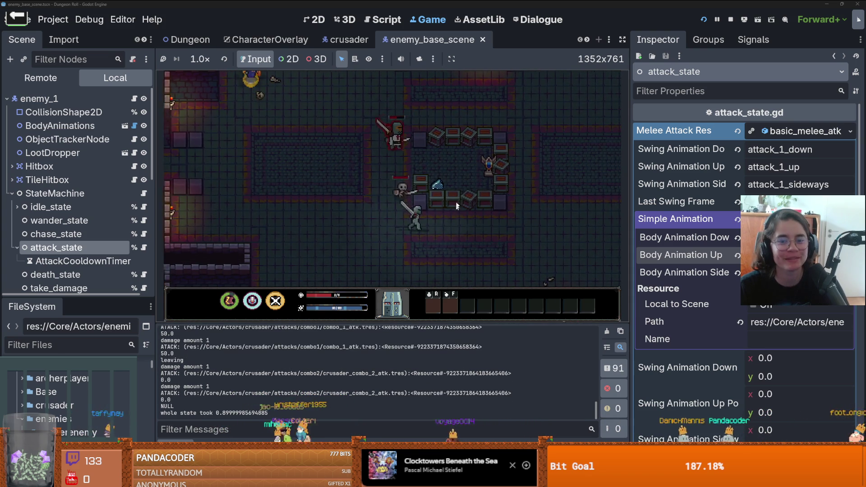
pyautogui.press('d')
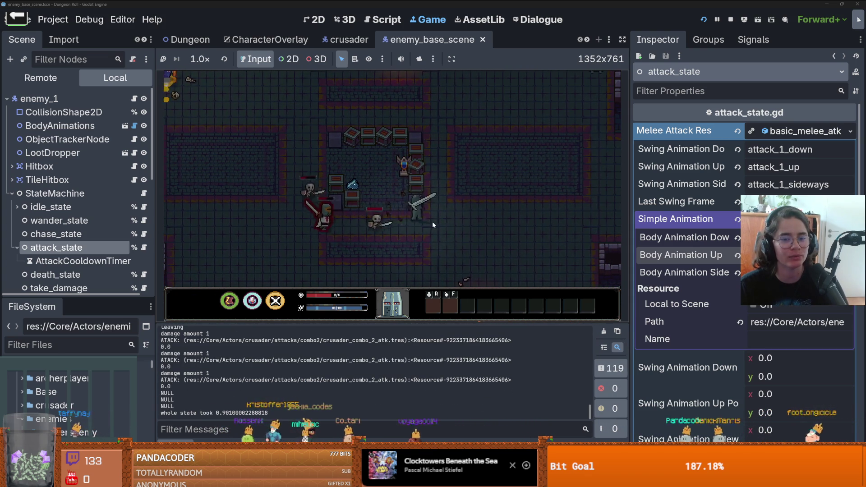
pyautogui.press('w')
# - Hit the skeletons with a three-swing combo and a right-click lightning attack
pyautogui.click(445, 212)
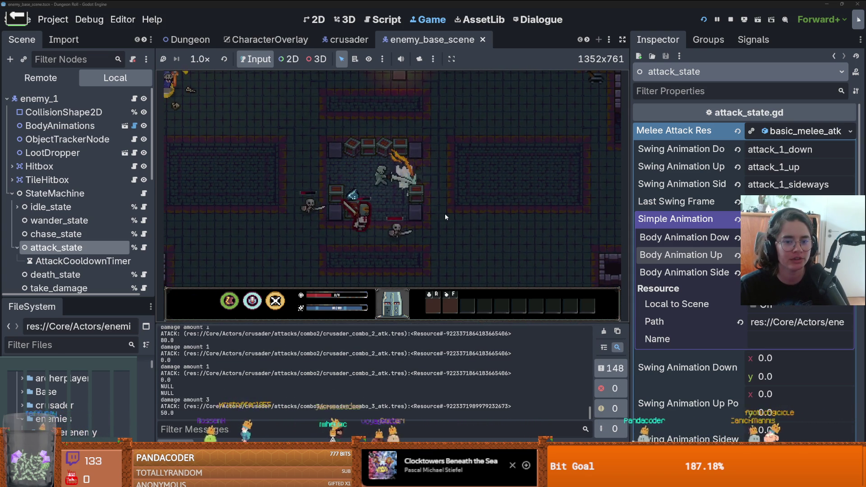
pyautogui.rightClick(445, 213)
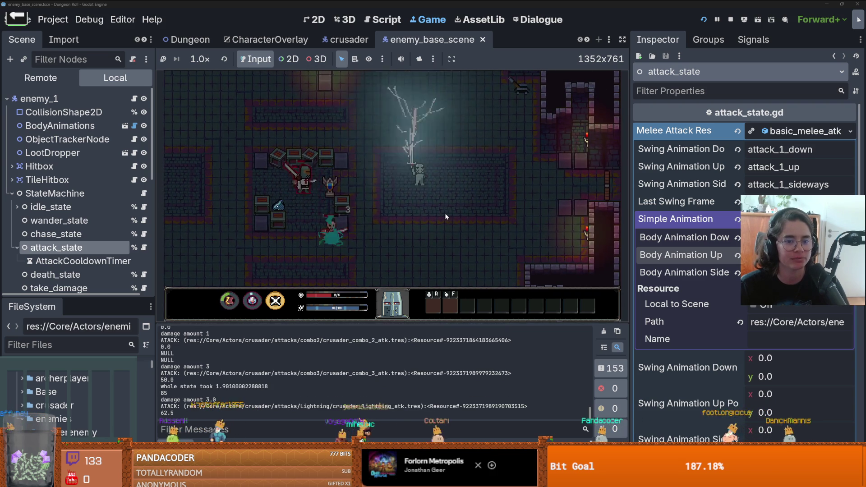
pyautogui.click(369, 205)
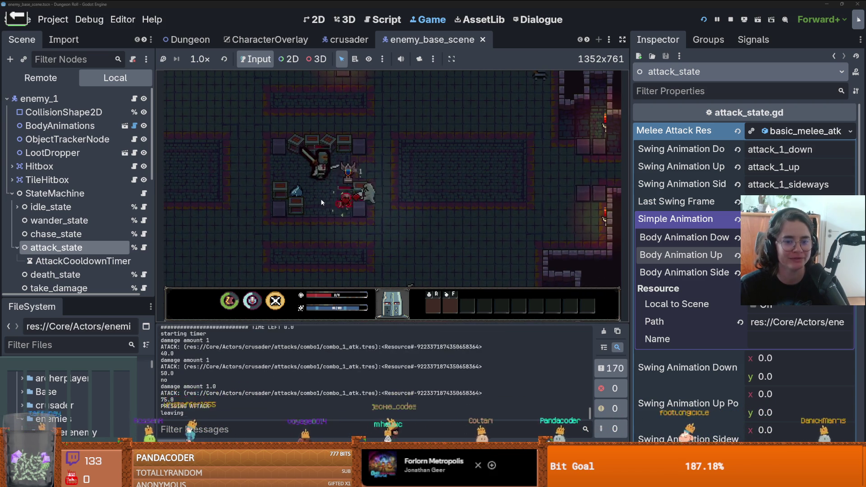
pyautogui.click(335, 199)
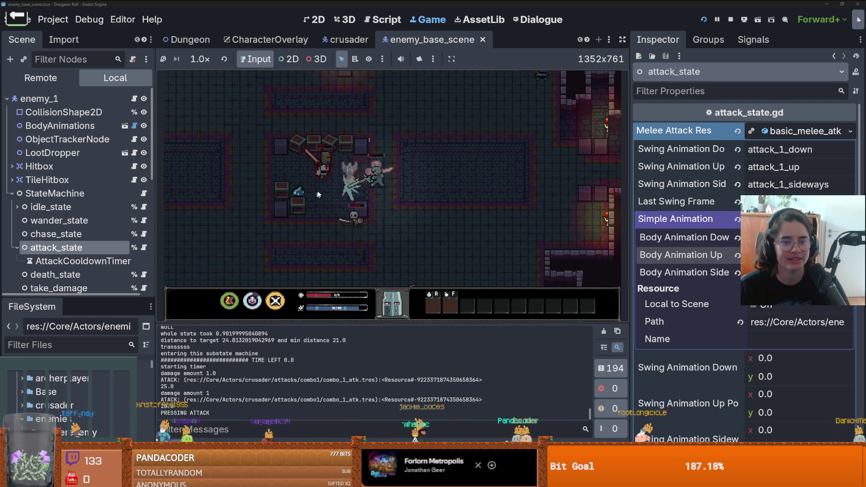
pyautogui.click(388, 189)
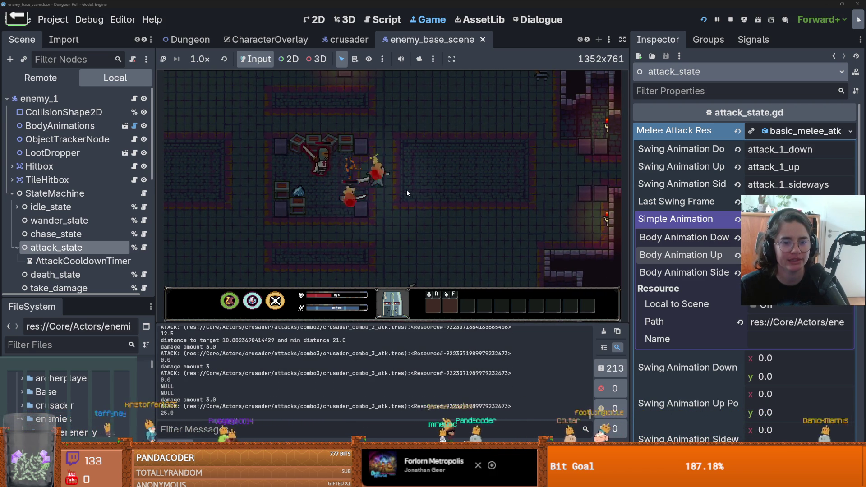
pyautogui.click(381, 191)
# - Chase down a skeleton, finish it off, then attack the remaining skeletons
pyautogui.press('d')
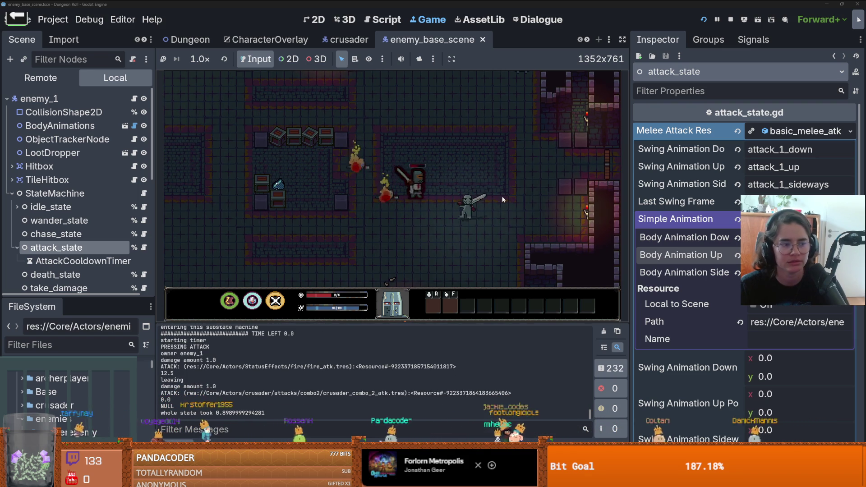
pyautogui.press('s')
pyautogui.press('a')
pyautogui.click(497, 207)
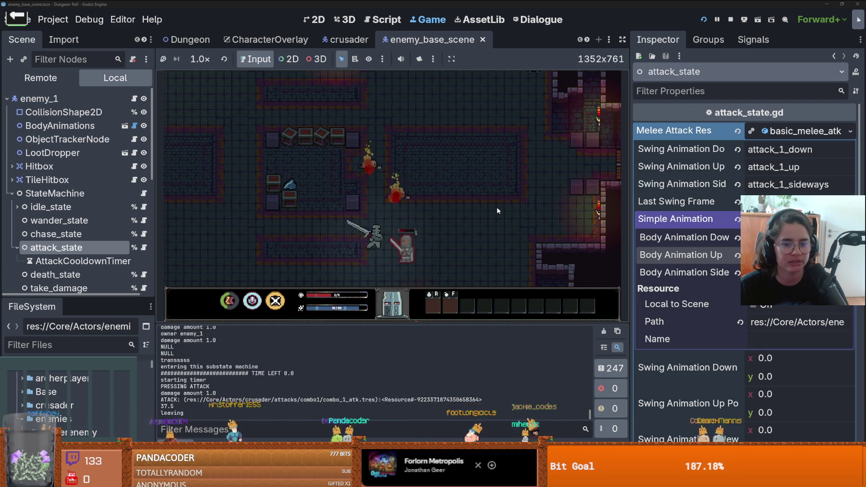
pyautogui.click(497, 207)
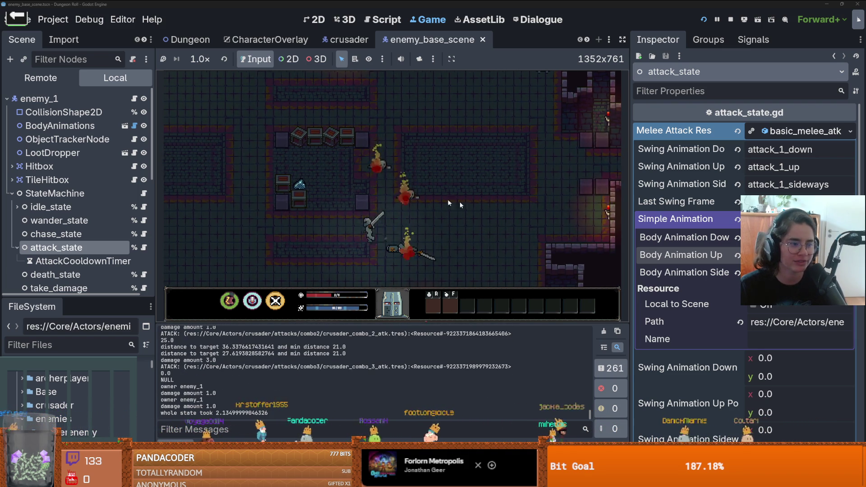
pyautogui.press('a')
pyautogui.click(379, 182)
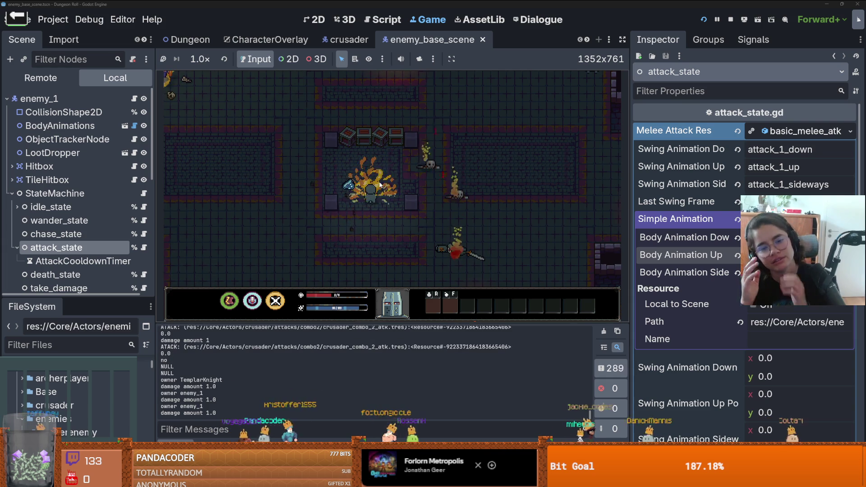
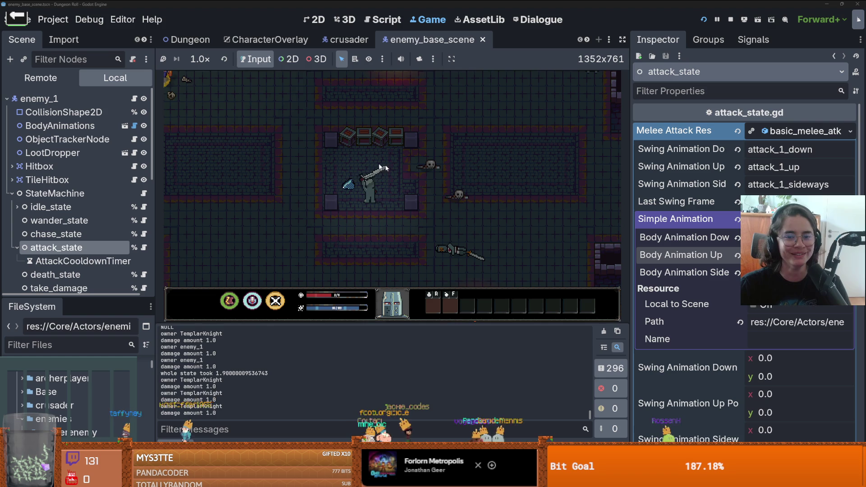
# - Walk the knight up-left through the room to collect an item, then back down-left
pyautogui.press('w')
pyautogui.press('a')
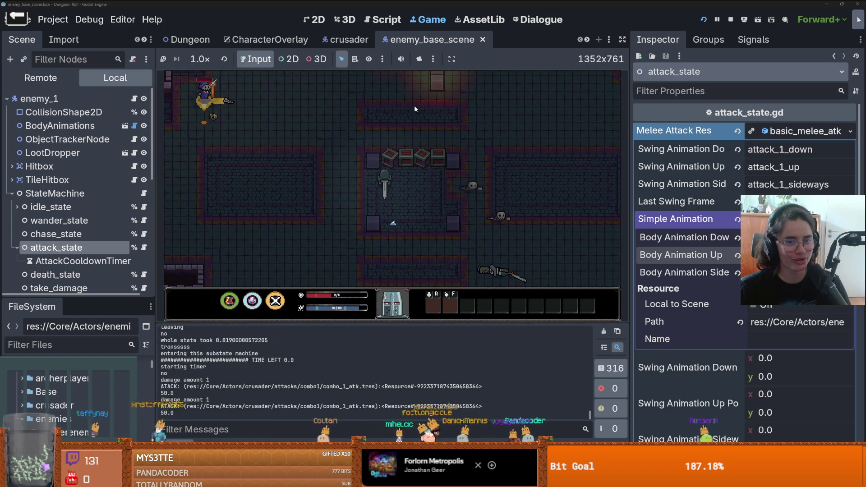
pyautogui.press('w')
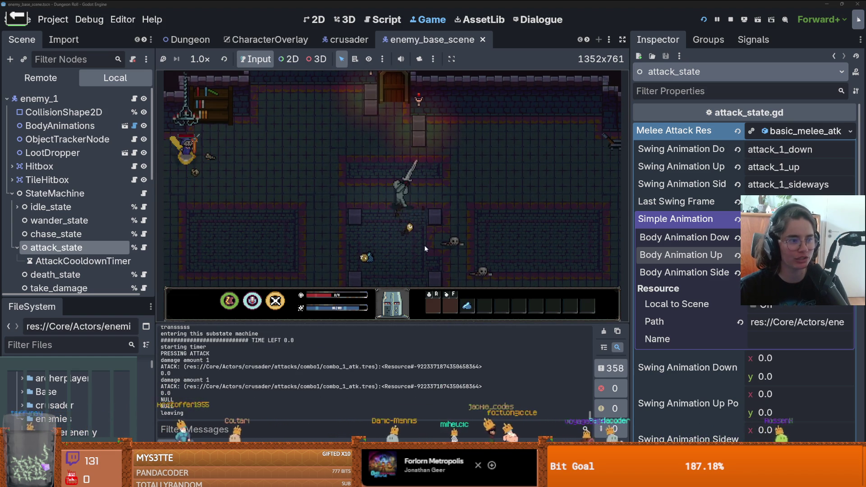
pyautogui.press('s')
pyautogui.press('a')
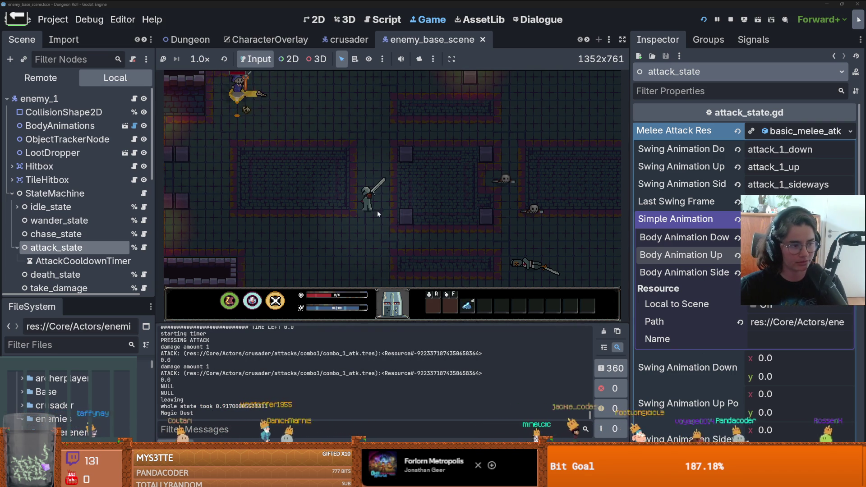
# - Close in on an enemy and kill it with a three-hit sword combo
pyautogui.click(436, 212)
pyautogui.press('w')
pyautogui.press('a')
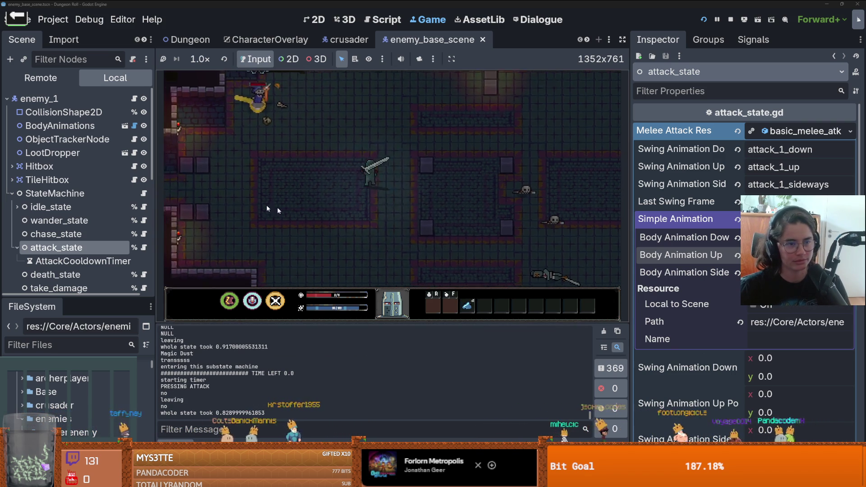
pyautogui.press('w')
pyautogui.press('a')
pyautogui.click(302, 159)
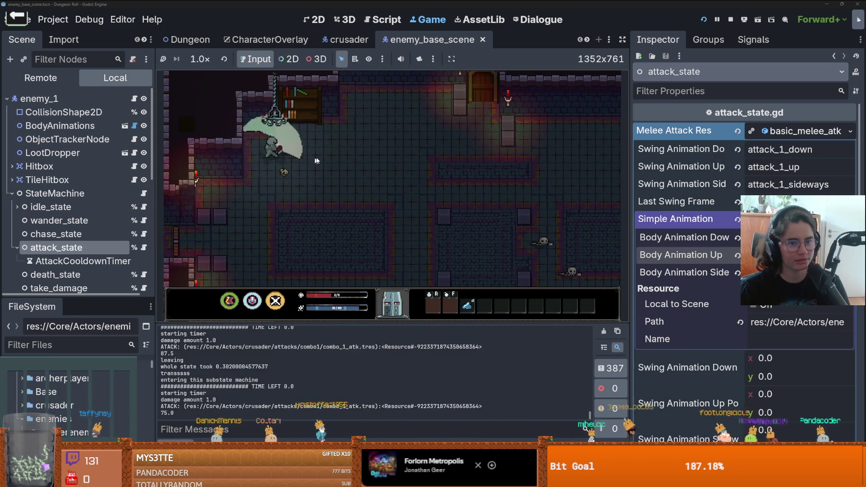
pyautogui.click(361, 156)
pyautogui.click(370, 163)
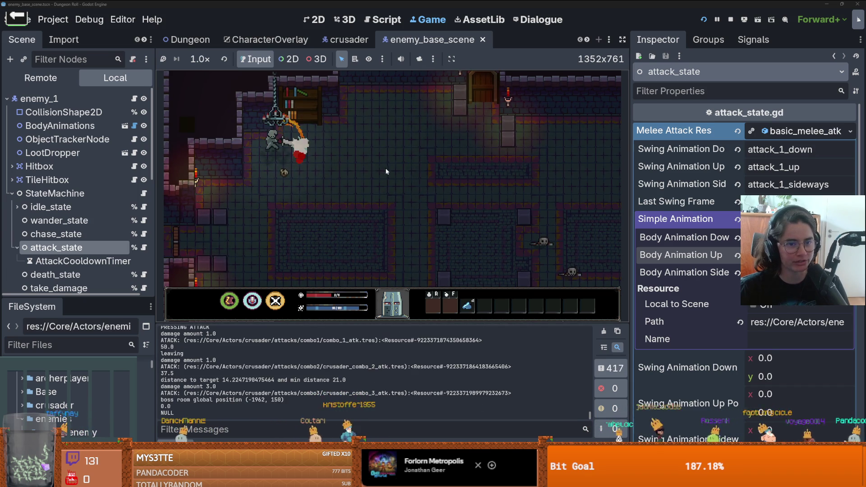
# - Walk the knight down and around the room, then stop the test run
pyautogui.press('s')
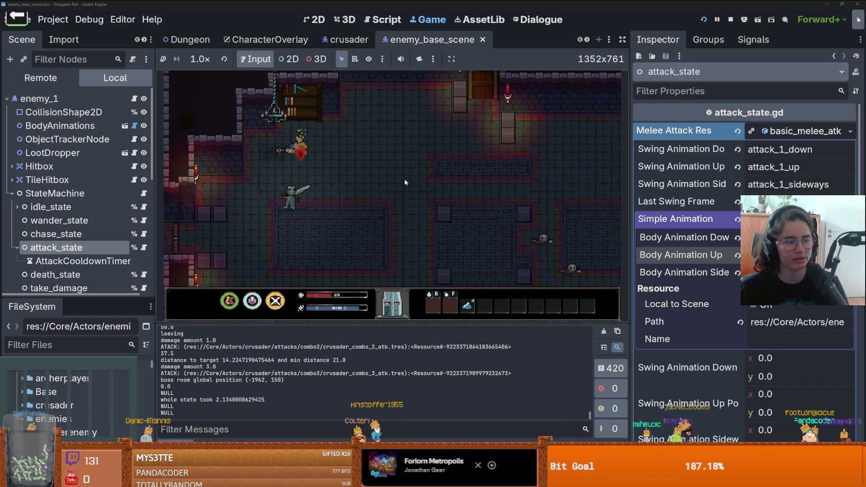
pyautogui.press('s')
pyautogui.press('d')
pyautogui.press('d')
pyautogui.press('a')
pyautogui.press('s')
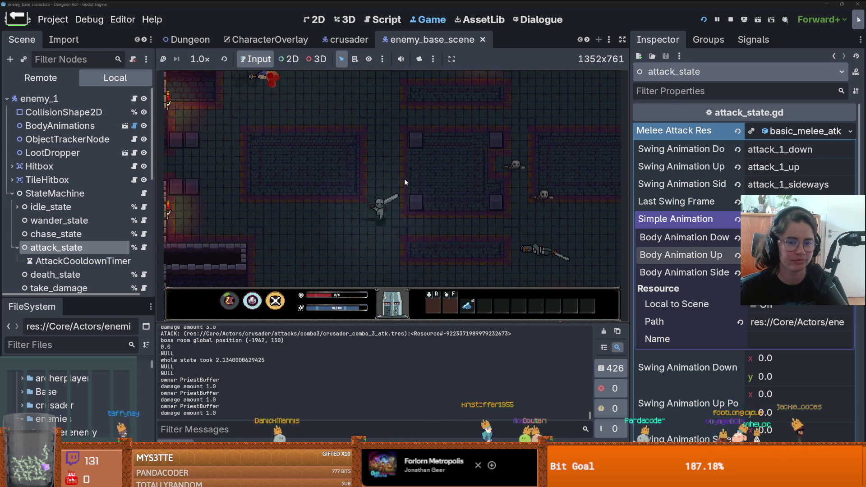
pyautogui.click(728, 20)
# - Save, filter the project files for 'monster', and open monster_roomv1.tscn
pyautogui.hotkey('ctrl', 's')
pyautogui.moveTo(72, 298); pyautogui.dragTo(68, 140)
pyautogui.click(65, 190)
pyautogui.write('monster')
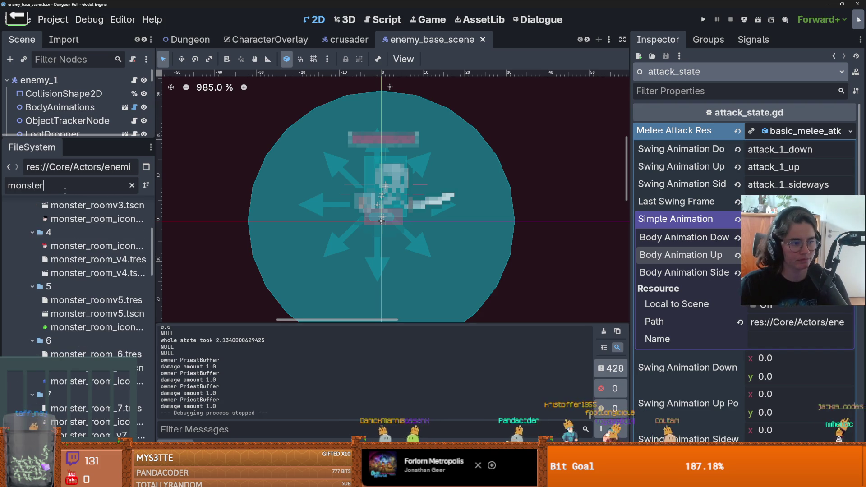
pyautogui.scroll(5, 65, 271)
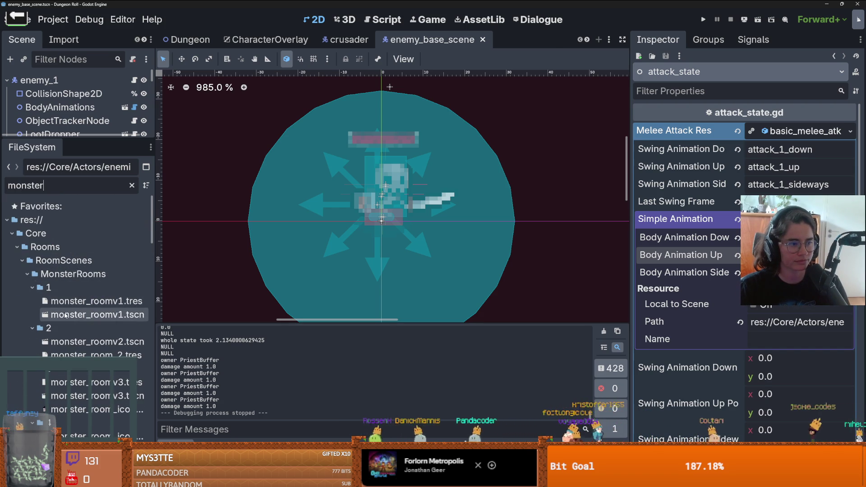
pyautogui.doubleClick(66, 316)
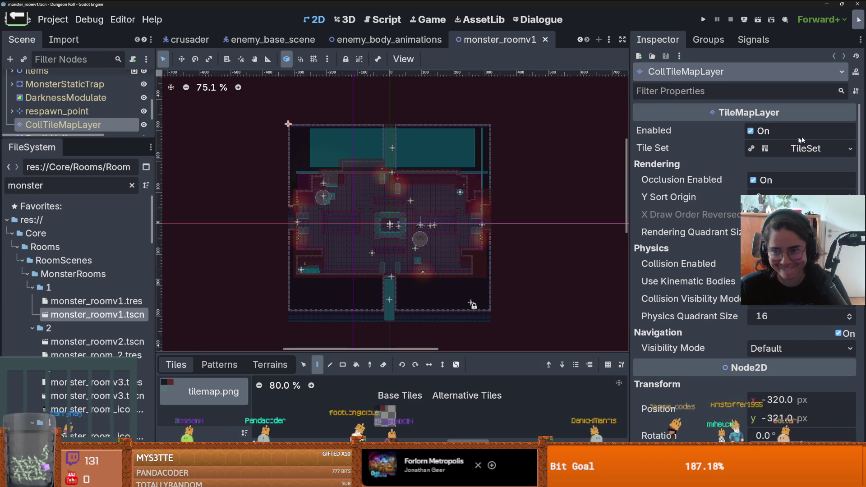
pyautogui.moveTo(125, 136); pyautogui.dragTo(125, 209)
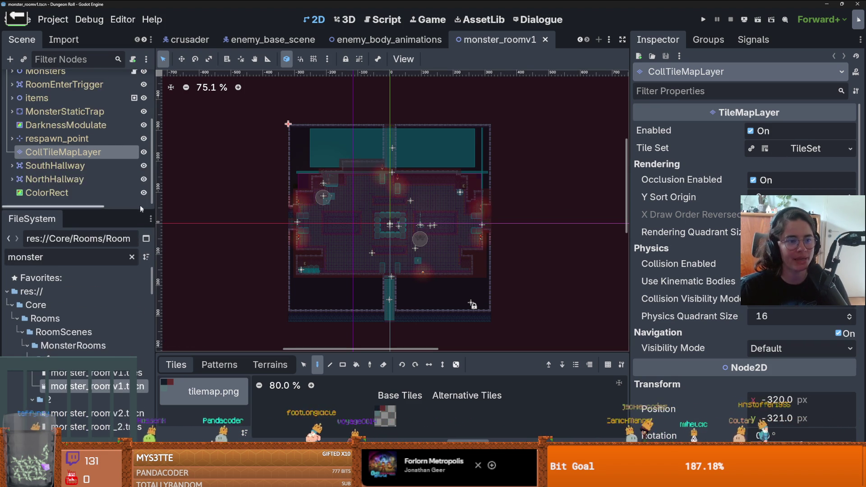
pyautogui.scroll(3, 68, 135)
pyautogui.click(32, 80)
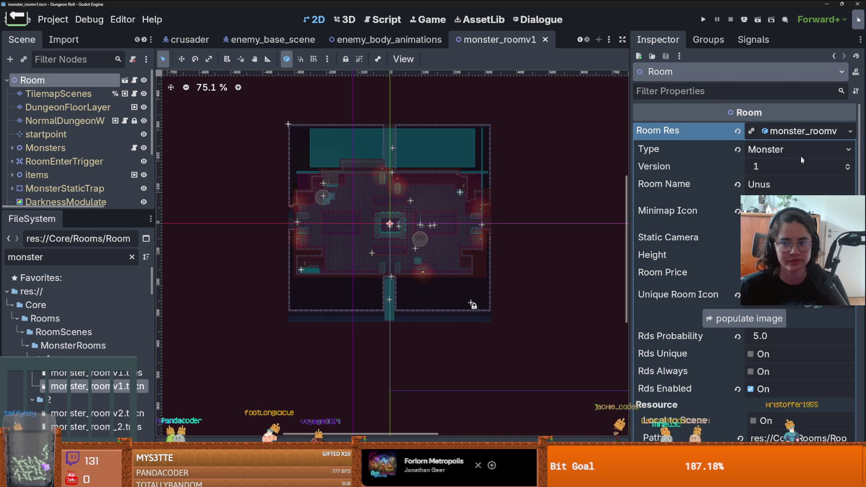
pyautogui.hotkey('ctrl', 's')
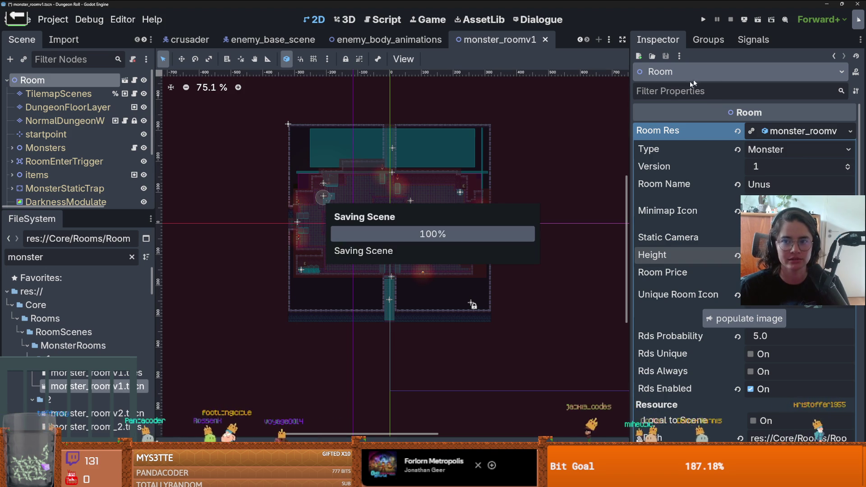
pyautogui.click(504, 202)
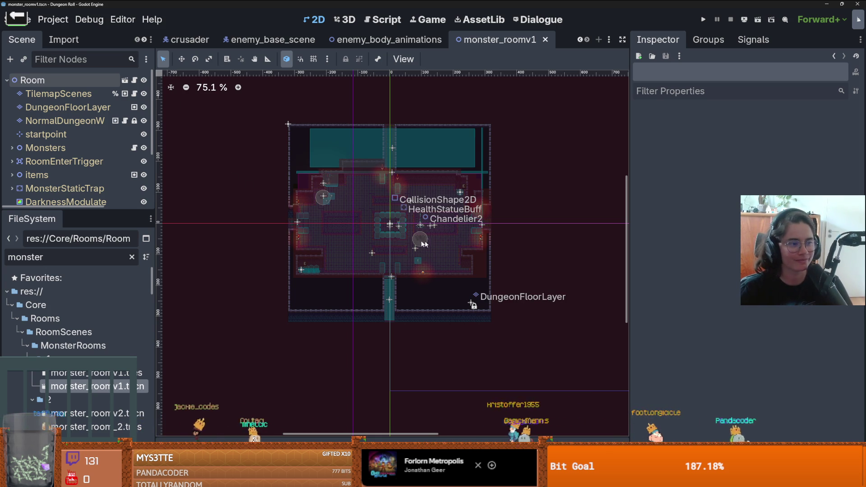
pyautogui.scroll(1, 445, 244)
pyautogui.hotkey('ctrl', 's')
pyautogui.scroll(5, 451, 240)
pyautogui.scroll(-3, 475, 230)
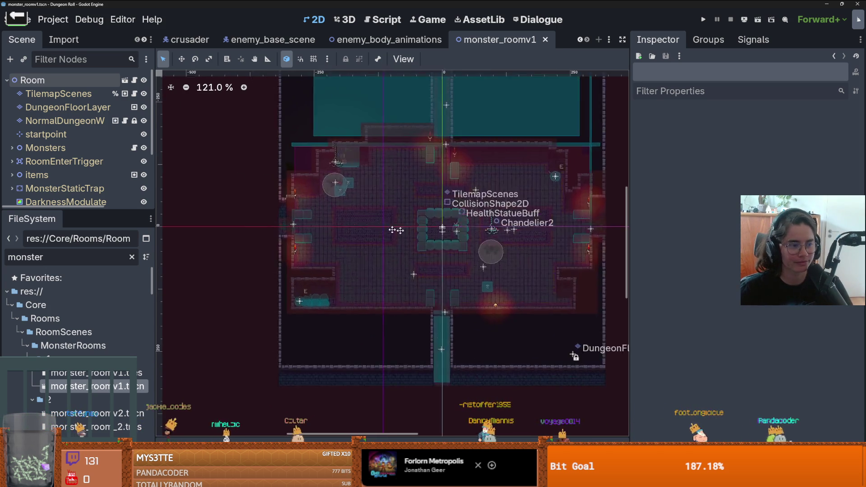
pyautogui.scroll(3, 475, 227)
pyautogui.scroll(-1, 378, 240)
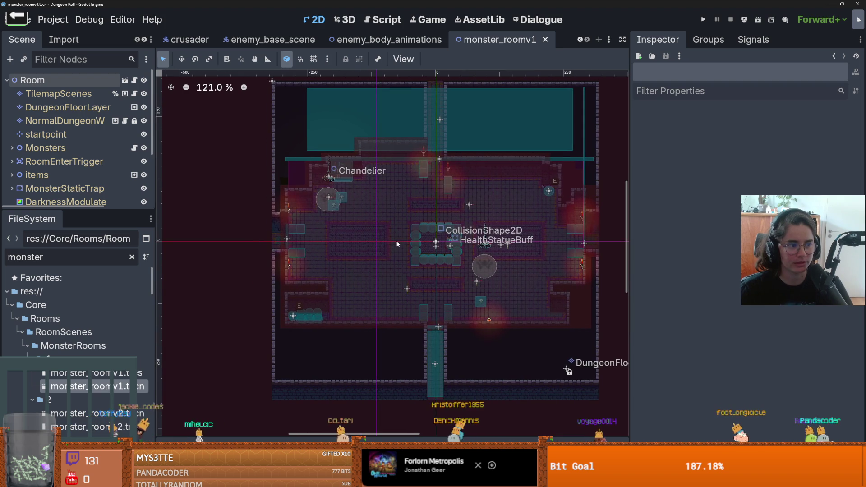
pyautogui.hotkey('ctrl', 's')
pyautogui.scroll(5, 421, 241)
pyautogui.scroll(-4, 421, 242)
pyautogui.scroll(5, 421, 243)
pyautogui.scroll(-3, 420, 245)
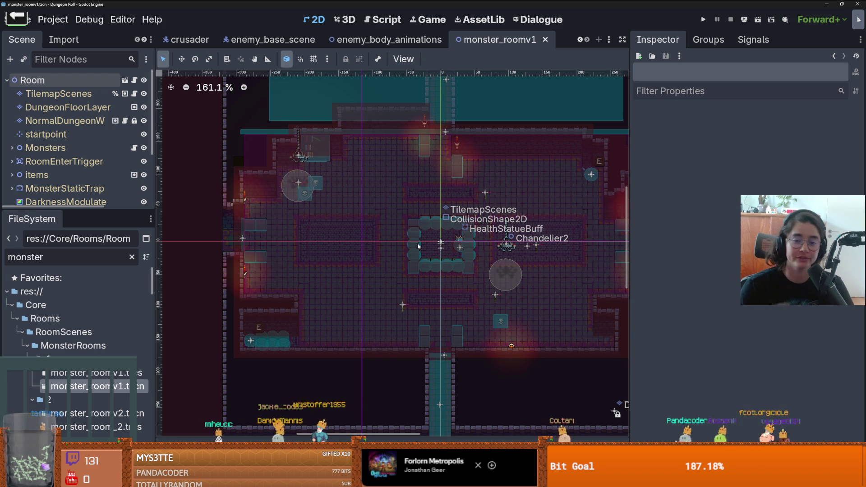
pyautogui.scroll(1, 452, 192)
pyautogui.scroll(-1, 453, 192)
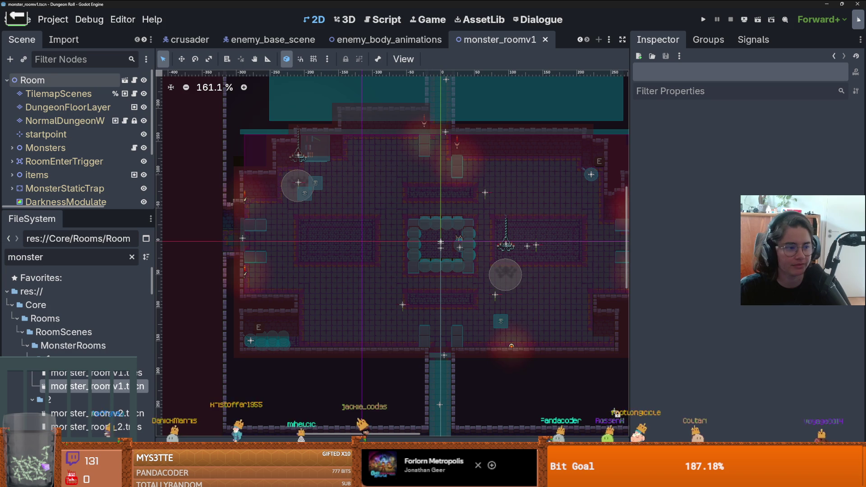
pyautogui.scroll(2, 442, 206)
pyautogui.hotkey('ctrl', 's')
pyautogui.scroll(-2, 433, 206)
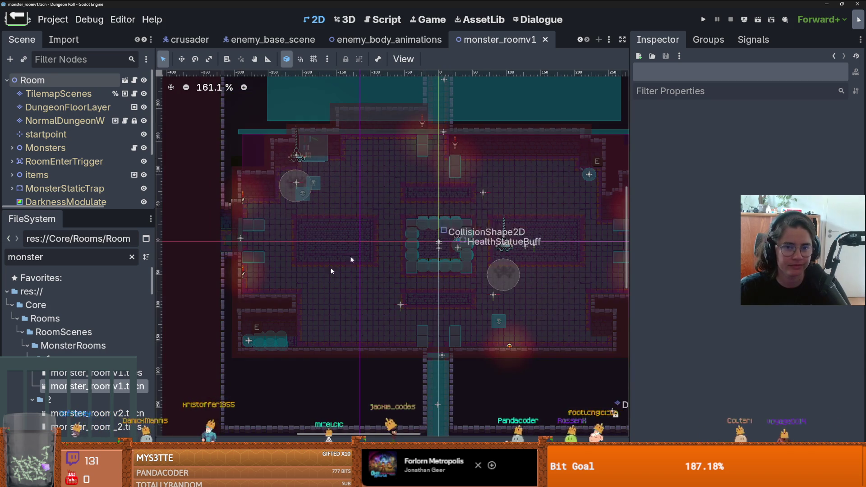
pyautogui.scroll(-3, 81, 310)
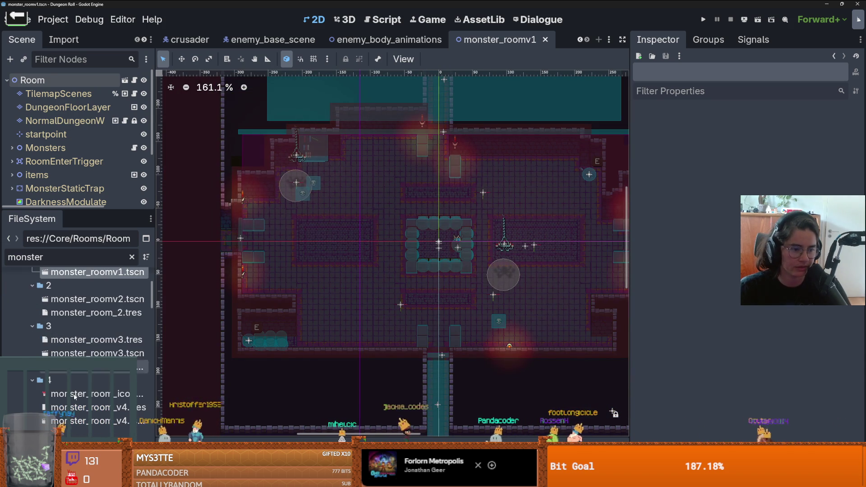
# - Open the monster_roomv2 scene and save it
pyautogui.doubleClick(81, 299)
pyautogui.scroll(2, 368, 289)
pyautogui.scroll(-2, 368, 289)
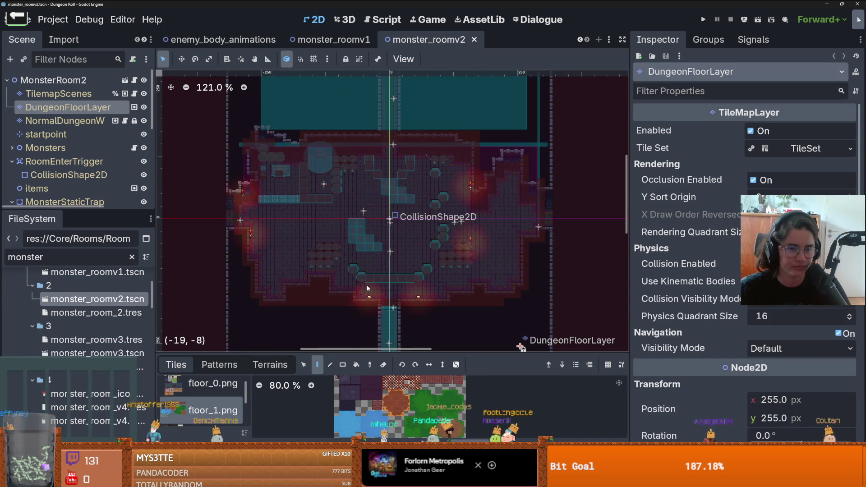
pyautogui.scroll(1, 367, 288)
pyautogui.hotkey('ctrl', 's')
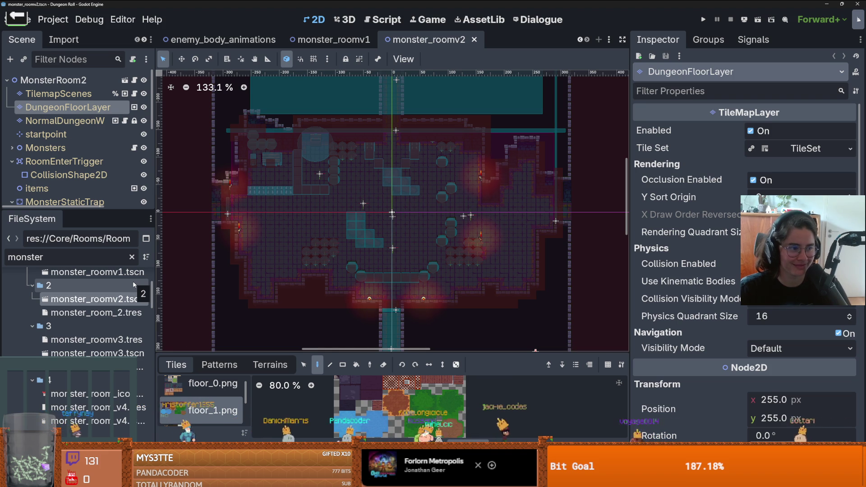
# - Open monster_roomv3, save it, and look over the room layout
pyautogui.doubleClick(97, 353)
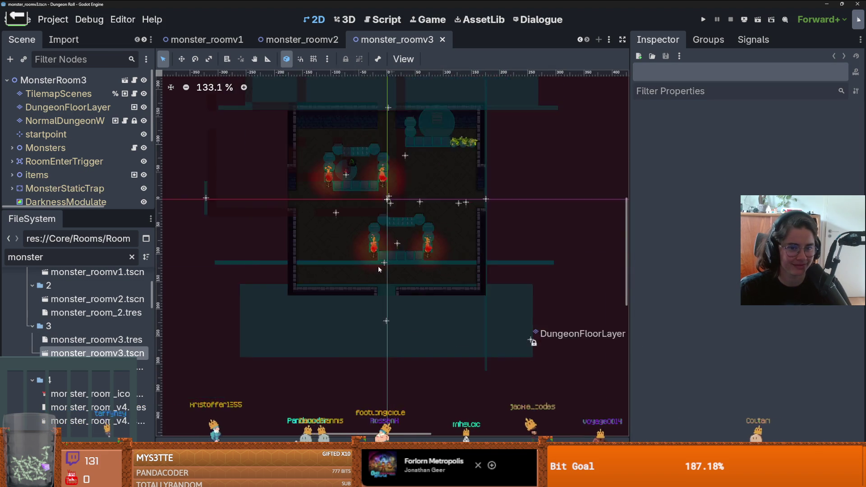
pyautogui.hotkey('ctrl', 's')
pyautogui.scroll(5, 379, 270)
pyautogui.scroll(-3, 397, 248)
pyautogui.scroll(-2, 396, 250)
pyautogui.scroll(4, 449, 247)
pyautogui.scroll(-3, 449, 247)
pyautogui.moveTo(454, 241); pyautogui.dragTo(496, 242)
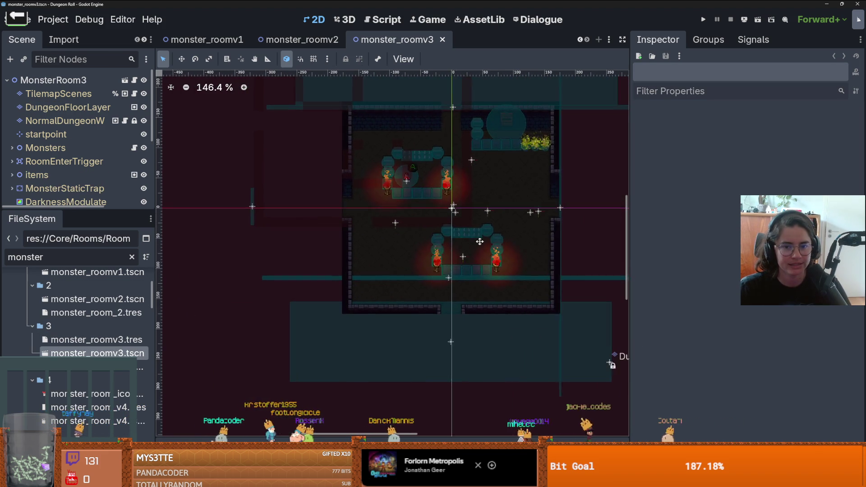
pyautogui.scroll(4, 472, 240)
pyautogui.scroll(-4, 472, 240)
pyautogui.scroll(2, 473, 240)
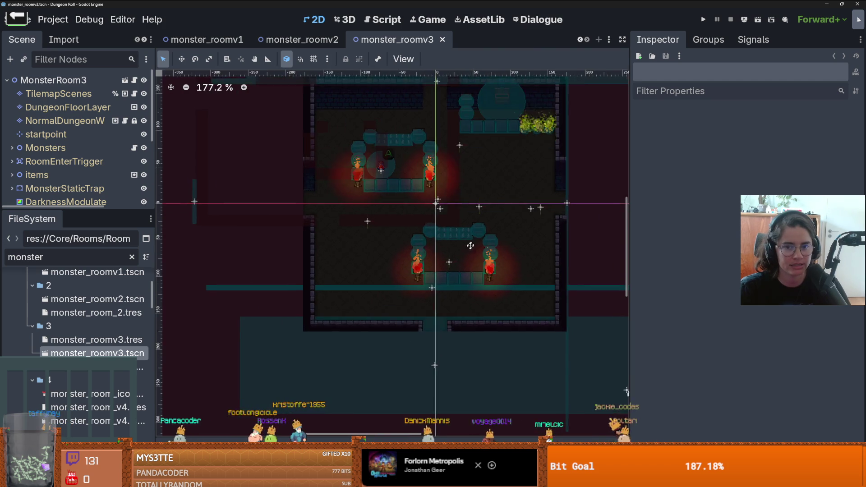
pyautogui.scroll(-3, 472, 240)
pyautogui.scroll(2, 453, 261)
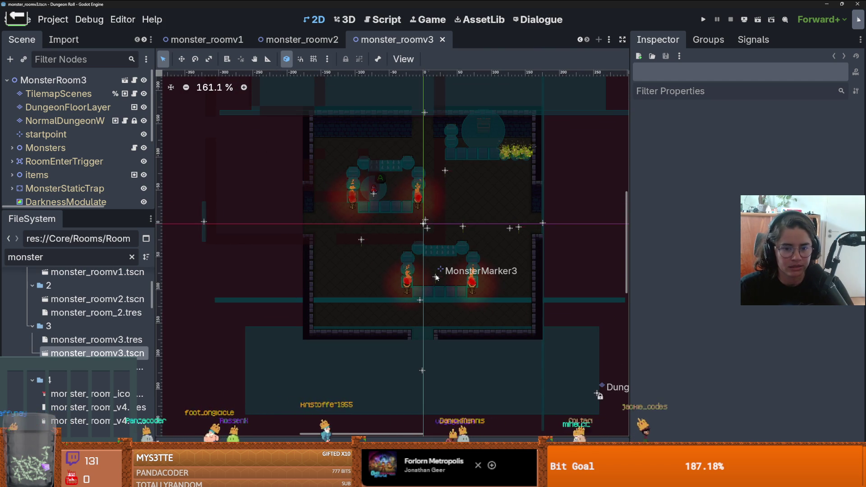
# - Select MonsterMarker3 to inspect its Archer monster settings
pyautogui.click(436, 277)
pyautogui.scroll(-1, 436, 277)
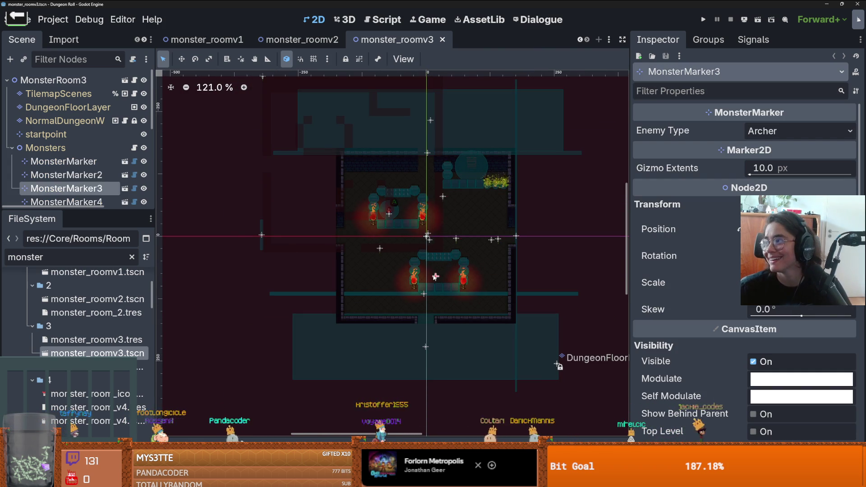
pyautogui.scroll(-1, 435, 277)
pyautogui.scroll(2, 435, 277)
pyautogui.scroll(-1, 433, 277)
pyautogui.scroll(-1, 431, 277)
pyautogui.scroll(1, 429, 280)
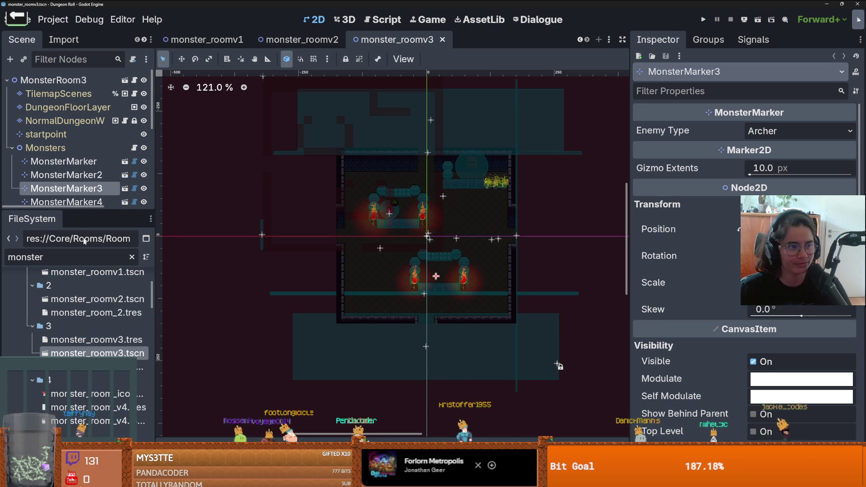
# - Enlarge the Scene dock, fold the Monsters node, and save the scene
pyautogui.moveTo(84, 208); pyautogui.dragTo(84, 351)
pyautogui.click(11, 147)
pyautogui.hotkey('ctrl', 's')
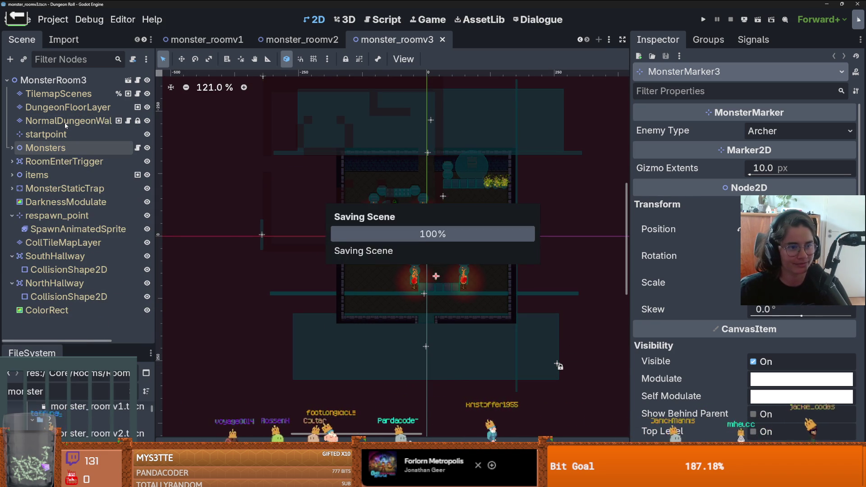
# - On NormalDungeonWallTilemapLayer, stamp the last saved wall pattern into the room
pyautogui.click(68, 121)
pyautogui.click(266, 360)
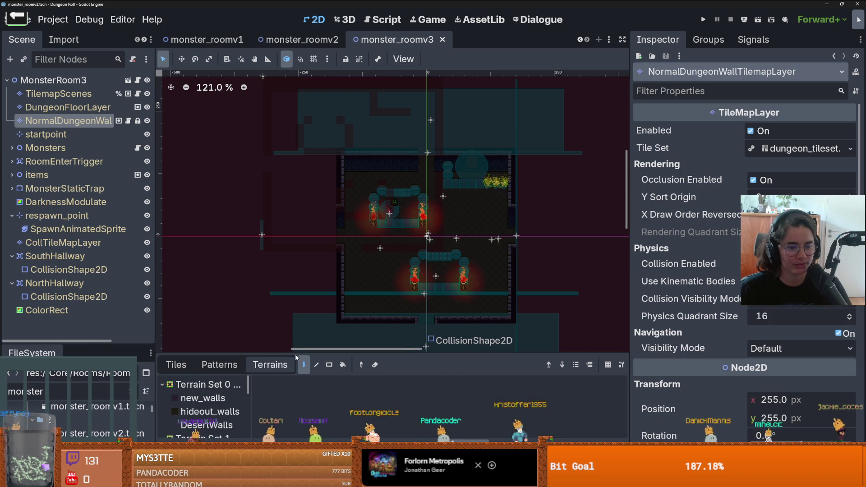
pyautogui.click(221, 365)
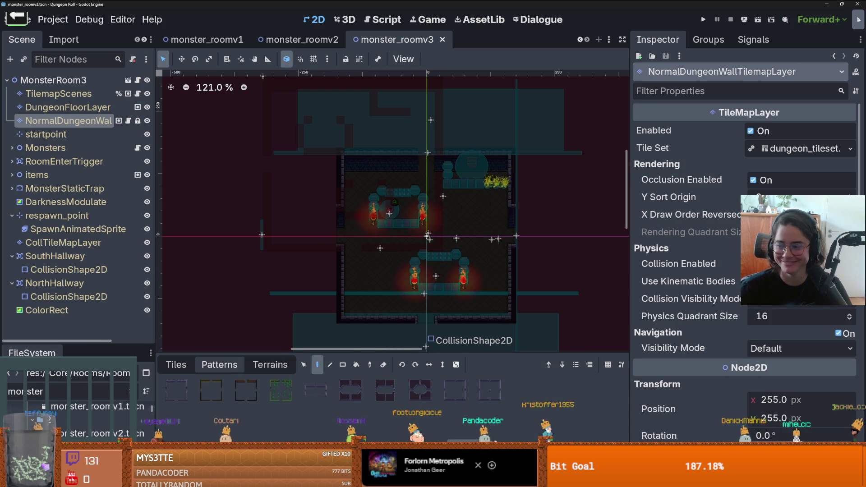
pyautogui.click(448, 392)
pyautogui.scroll(-2, 431, 200)
pyautogui.moveTo(431, 201); pyautogui.dragTo(425, 174)
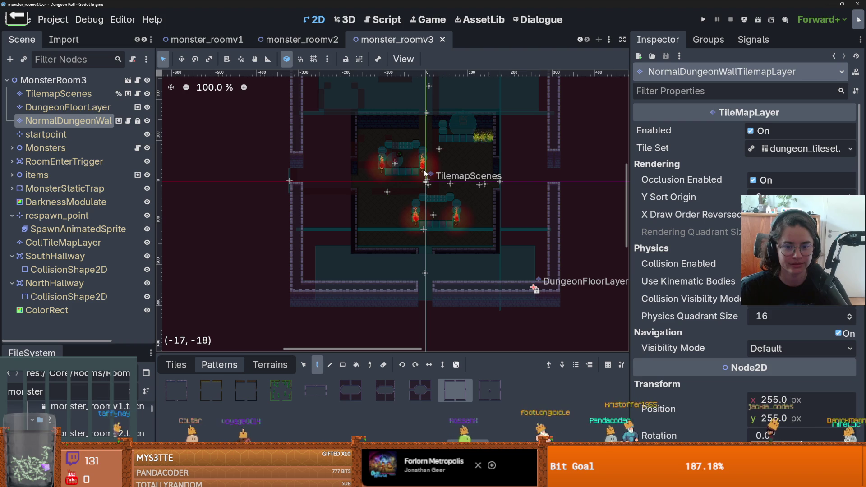
pyautogui.click(490, 390)
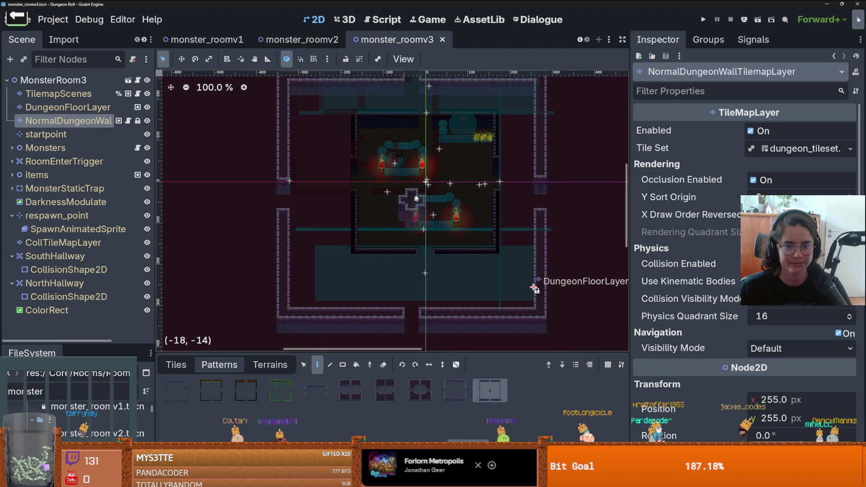
pyautogui.click(414, 198)
pyautogui.scroll(2, 439, 193)
pyautogui.scroll(-2, 439, 193)
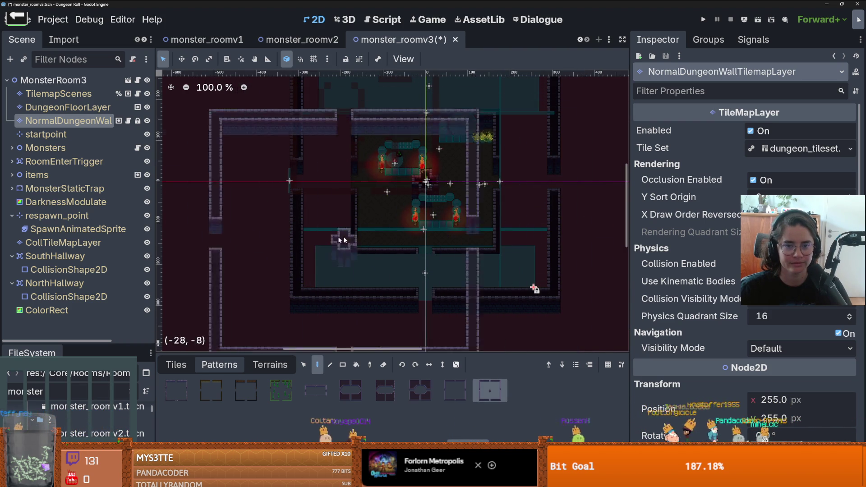
pyautogui.scroll(-1, 349, 321)
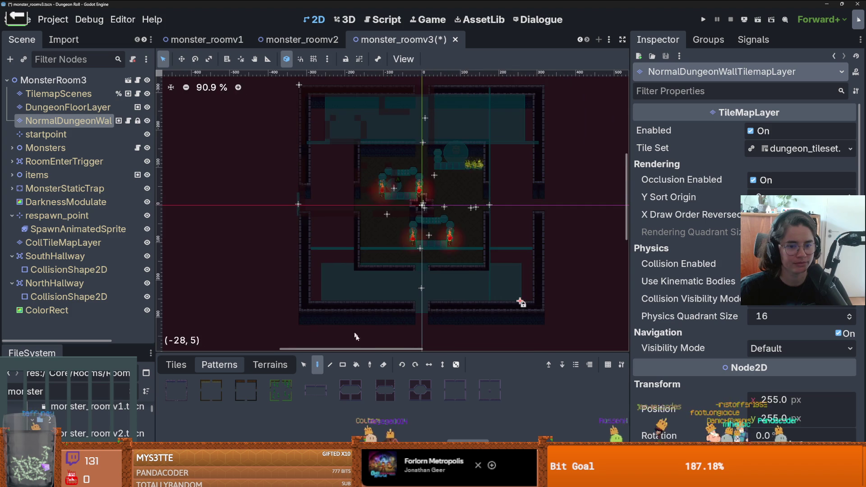
pyautogui.scroll(1, 329, 316)
pyautogui.scroll(1, 352, 221)
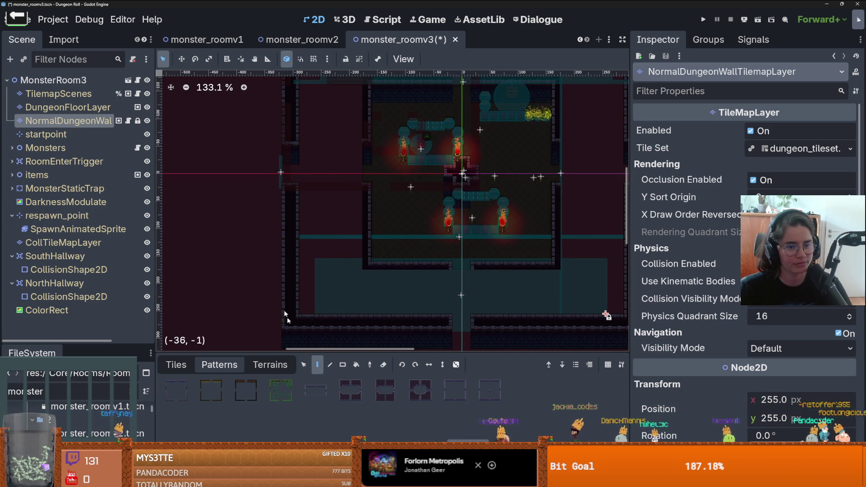
# - Select the left and right wall column tiles, then choose the new_walls terrain
pyautogui.click(177, 364)
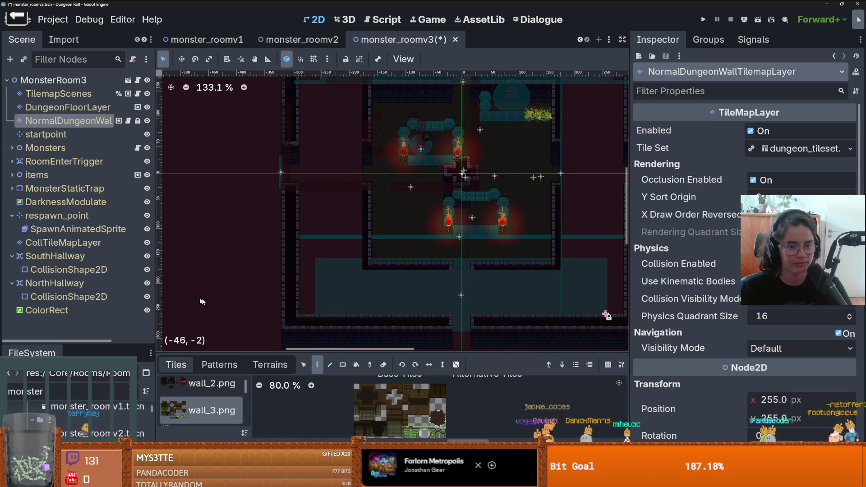
pyautogui.click(303, 365)
pyautogui.moveTo(366, 185); pyautogui.dragTo(369, 258)
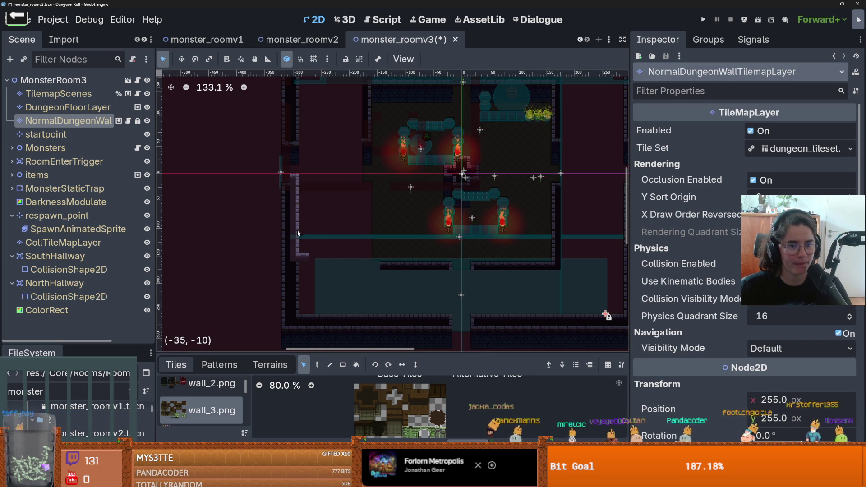
pyautogui.scroll(1, 339, 239)
pyautogui.hscroll(5, 406, 212)
pyautogui.moveTo(467, 178)
pyautogui.mouseDown()
pyautogui.moveTo(505, 266)
pyautogui.moveTo(484, 258)
pyautogui.mouseUp()
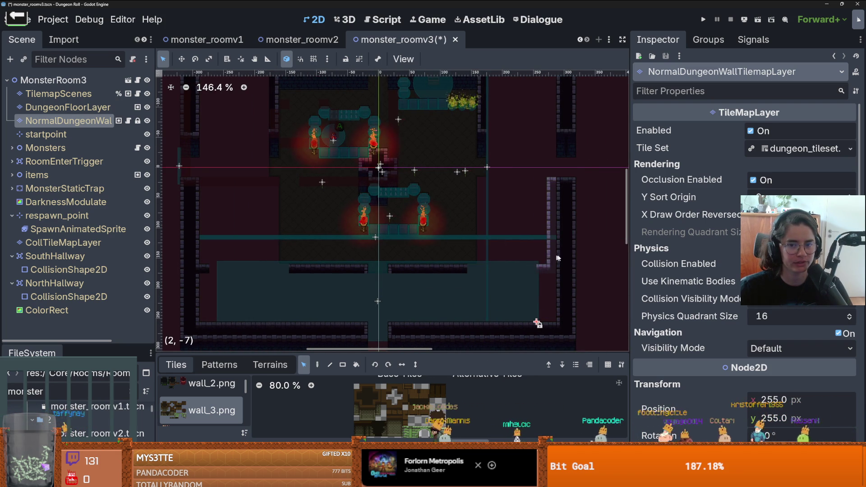
pyautogui.scroll(-1, 486, 262)
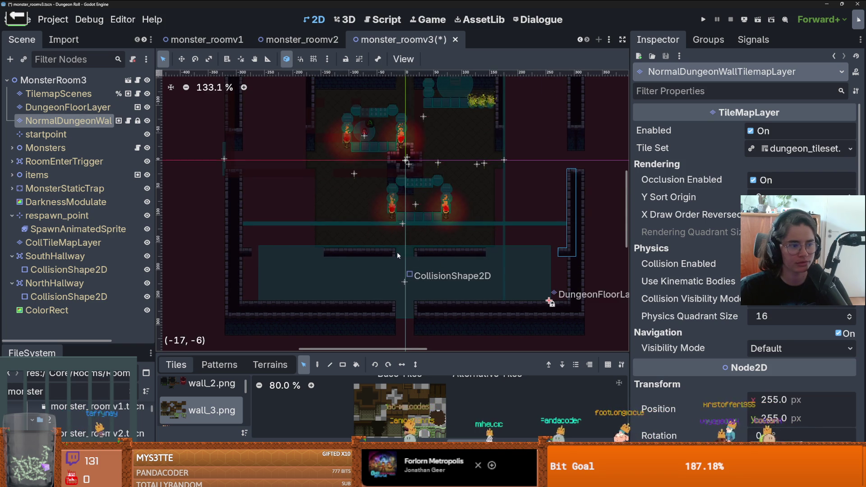
pyautogui.scroll(-2, 398, 256)
pyautogui.hscroll(-1, 407, 247)
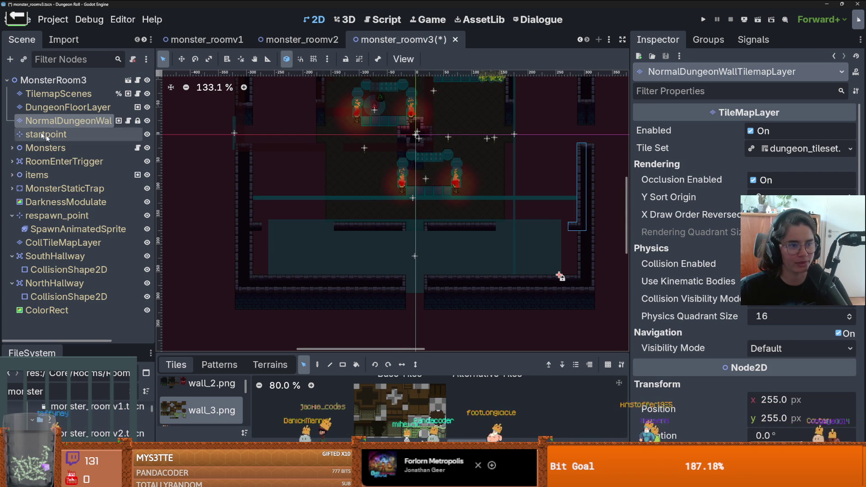
pyautogui.click(270, 364)
pyautogui.click(203, 398)
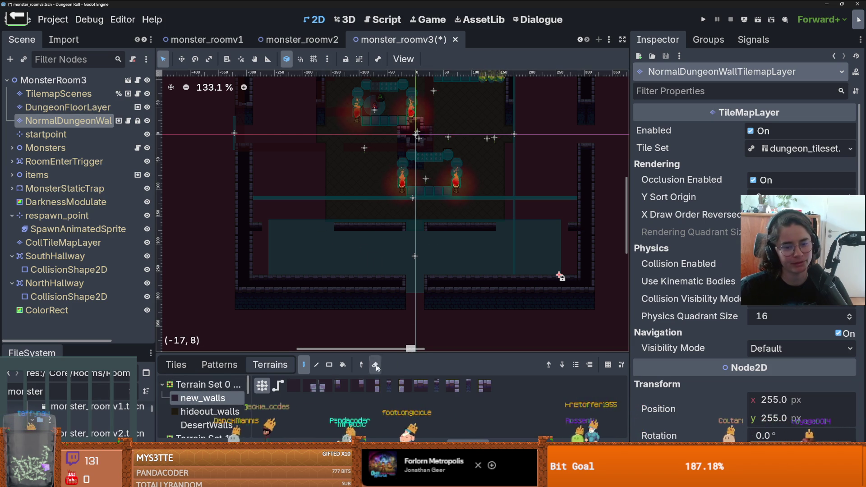
# - Paint new_walls rectangles around the room: 17x7, 8x3, 10x3 and 7x8 blocks
pyautogui.click(328, 364)
pyautogui.moveTo(404, 273)
pyautogui.mouseDown()
pyautogui.moveTo(252, 224)
pyautogui.moveTo(252, 233)
pyautogui.moveTo(298, 230)
pyautogui.moveTo(261, 225)
pyautogui.moveTo(389, 223)
pyautogui.moveTo(577, 277)
pyautogui.mouseUp()
pyautogui.scroll(3, 609, 307)
pyautogui.scroll(-2, 441, 232)
pyautogui.scroll(3, 353, 157)
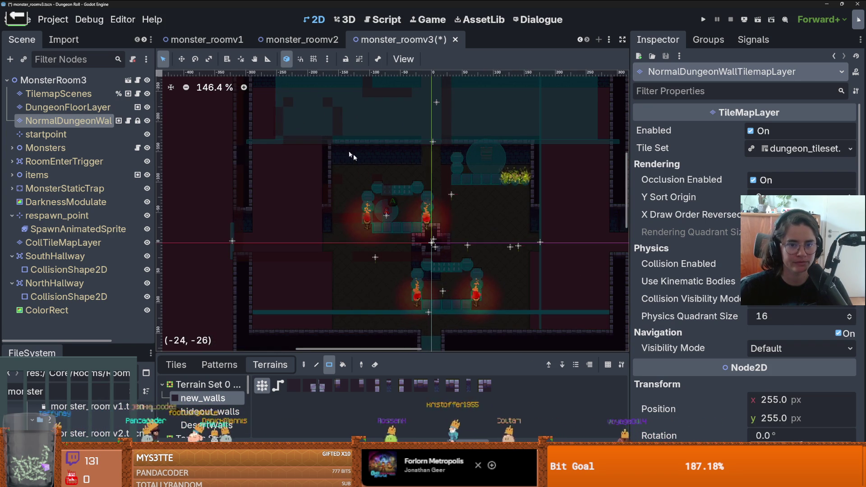
pyautogui.moveTo(333, 149)
pyautogui.mouseDown()
pyautogui.moveTo(260, 133)
pyautogui.moveTo(294, 129)
pyautogui.mouseUp()
pyautogui.scroll(2, 294, 128)
pyautogui.moveTo(339, 253)
pyautogui.mouseDown()
pyautogui.moveTo(305, 154)
pyautogui.moveTo(387, 164)
pyautogui.moveTo(392, 177)
pyautogui.mouseUp()
pyautogui.scroll(2, 339, 149)
pyautogui.moveTo(431, 141)
pyautogui.mouseDown()
pyautogui.moveTo(471, 166)
pyautogui.moveTo(548, 167)
pyautogui.mouseUp()
pyautogui.scroll(-2, 532, 167)
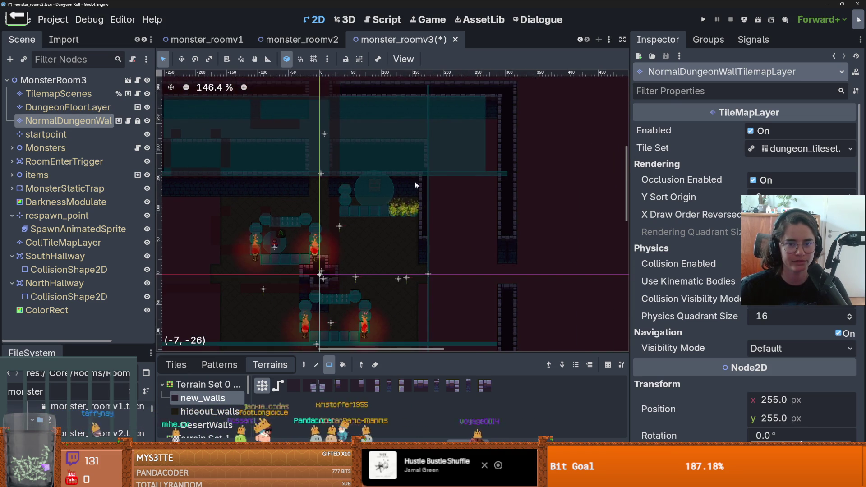
pyautogui.moveTo(434, 178)
pyautogui.mouseDown()
pyautogui.moveTo(483, 238)
pyautogui.moveTo(495, 238)
pyautogui.moveTo(460, 250)
pyautogui.moveTo(447, 184)
pyautogui.mouseUp()
pyautogui.scroll(2, 508, 240)
pyautogui.scroll(-2, 460, 249)
pyautogui.scroll(1, 488, 182)
# - Cancel an unwanted rectangle and erase the stray dark tiles in the upper-right room
pyautogui.rightClick(448, 184)
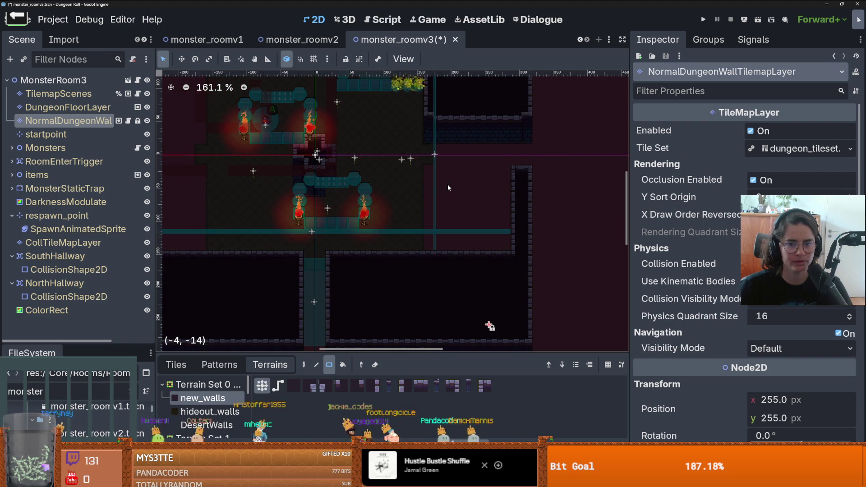
pyautogui.scroll(-3, 474, 228)
pyautogui.moveTo(479, 228); pyautogui.dragTo(548, 110)
pyautogui.moveTo(483, 144); pyautogui.dragTo(456, 204)
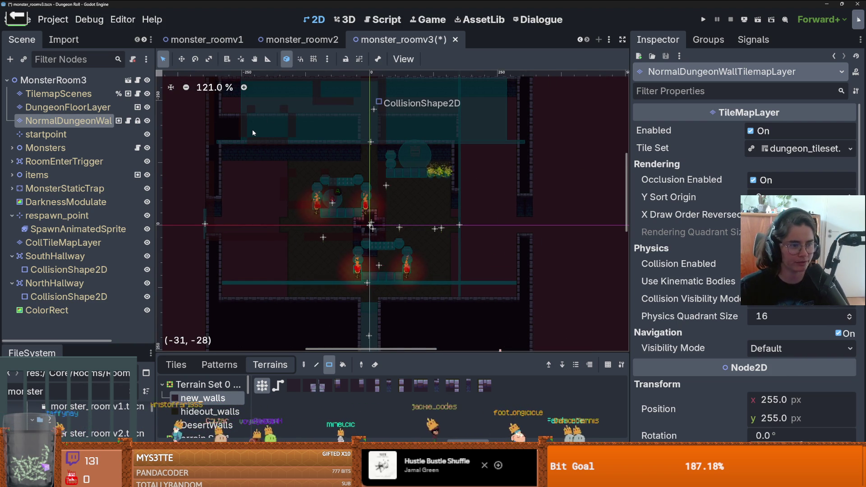
# - Repaint the right wall column and shift the 1x7 wall strip onto it
pyautogui.moveTo(454, 117); pyautogui.dragTo(454, 170)
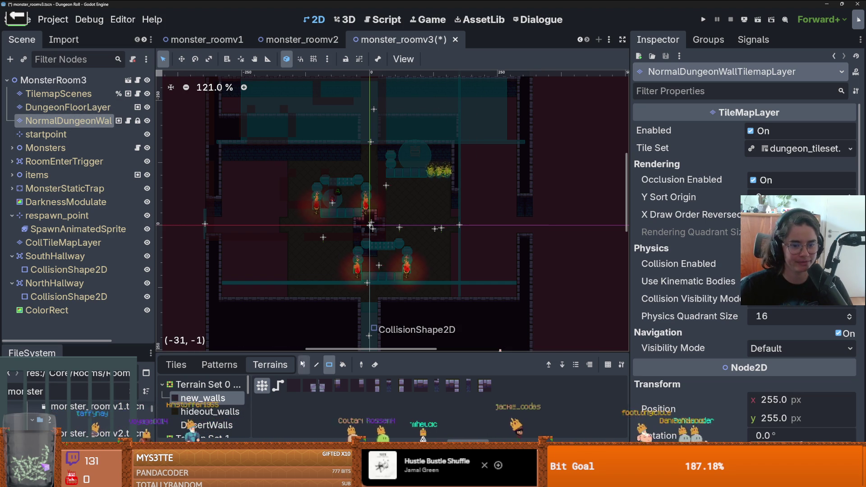
pyautogui.click(176, 365)
pyautogui.moveTo(454, 115)
pyautogui.mouseDown()
pyautogui.moveTo(459, 180)
pyautogui.moveTo(526, 181)
pyautogui.mouseUp()
pyautogui.scroll(1, 560, 196)
# - Confirm the moved wall tiles in place and return to the wall terrains
pyautogui.scroll(1, 559, 194)
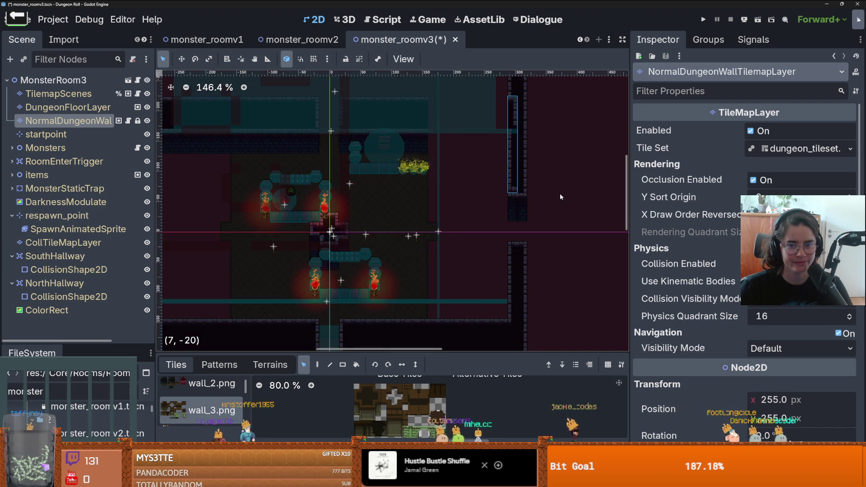
pyautogui.click(512, 176)
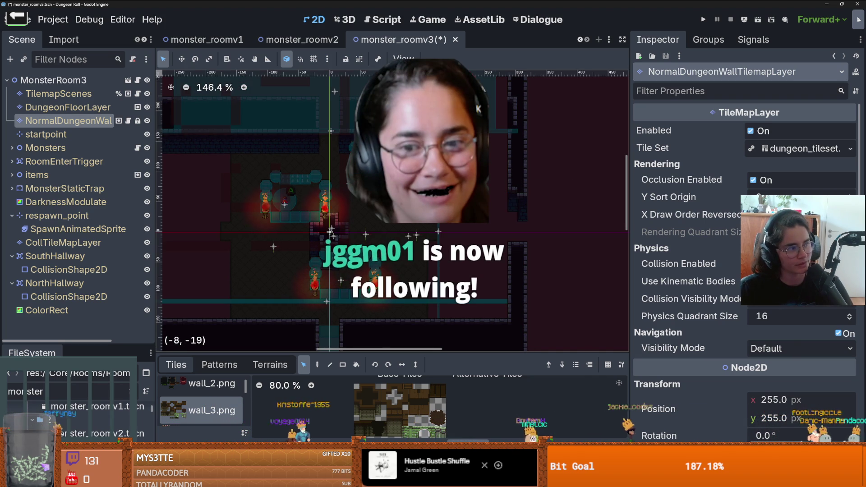
pyautogui.click(270, 364)
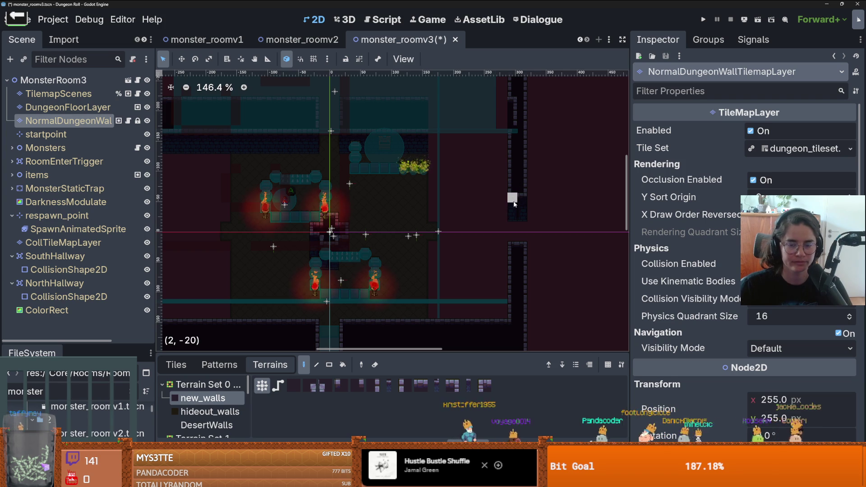
pyautogui.scroll(-3, 475, 176)
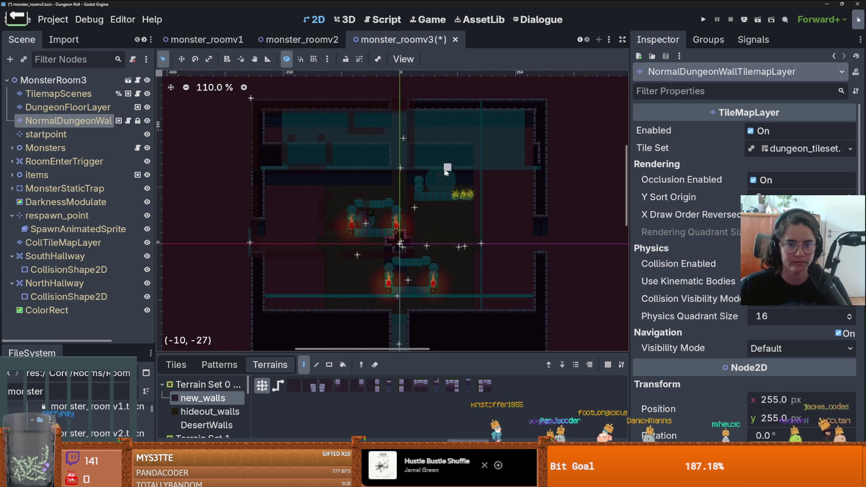
pyautogui.scroll(2, 482, 173)
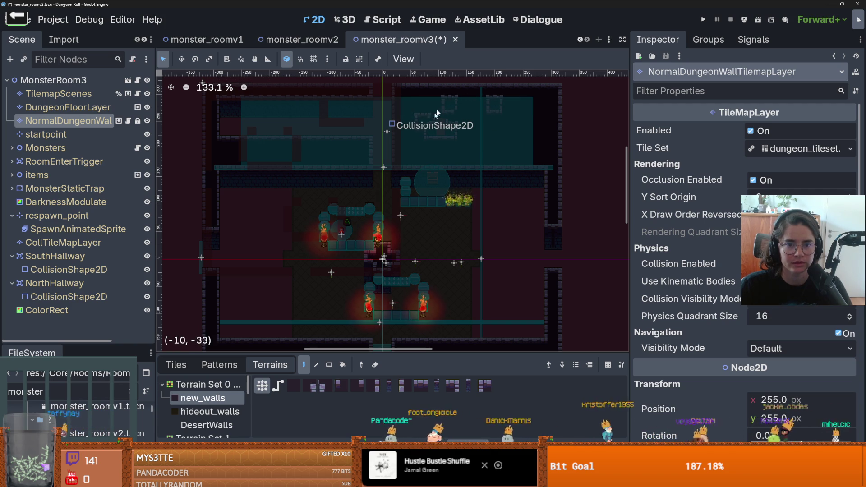
pyautogui.hscroll(-5, 455, 110)
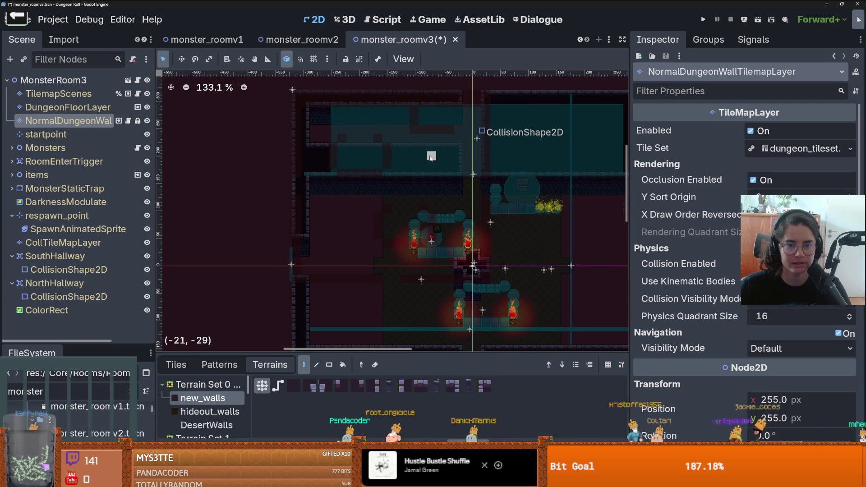
# - Paint a 17x7 new_walls block with the Rect tool and save monster_roomv3
pyautogui.click(330, 365)
pyautogui.moveTo(301, 98); pyautogui.dragTo(459, 158)
pyautogui.scroll(-2, 470, 199)
pyautogui.scroll(1, 464, 204)
pyautogui.hotkey('ctrl', 's')
pyautogui.scroll(1, 465, 204)
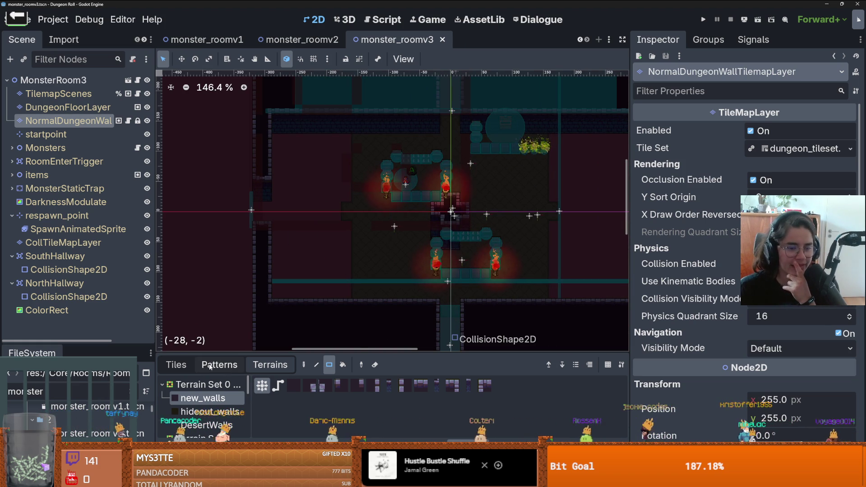
pyautogui.click(103, 111)
# - Paint gray_floor terrain rectangles of 9x17 and 2x4 over the bare DungeonFloorLayer areas
pyautogui.scroll(-2, 203, 406)
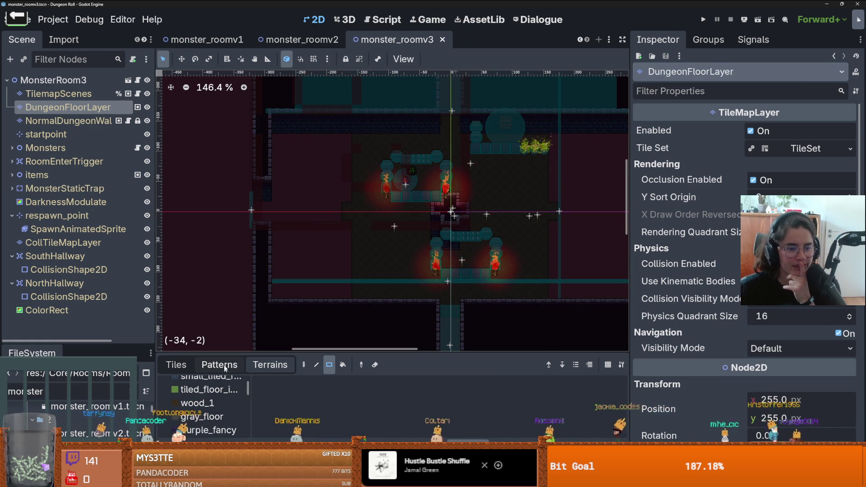
pyautogui.click(202, 417)
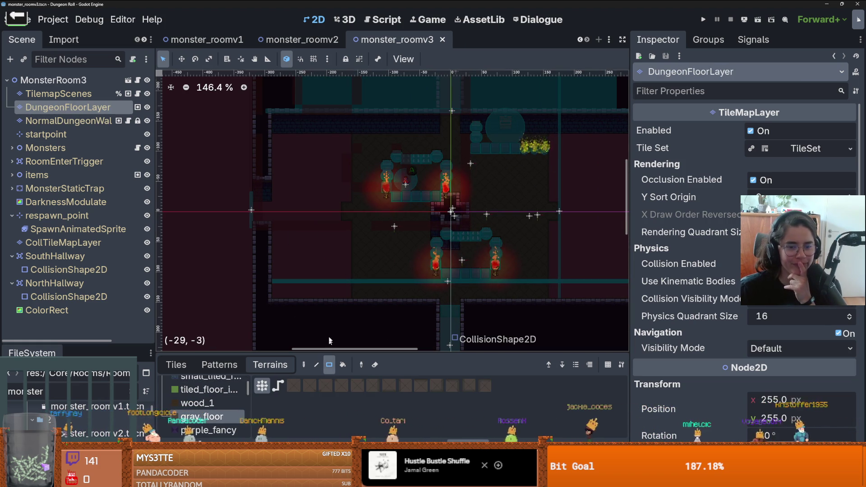
pyautogui.moveTo(356, 292)
pyautogui.mouseDown()
pyautogui.moveTo(314, 153)
pyautogui.moveTo(275, 142)
pyautogui.mouseUp()
pyautogui.scroll(5, 263, 205)
pyautogui.moveTo(277, 222); pyautogui.dragTo(277, 222)
pyautogui.scroll(-4, 277, 221)
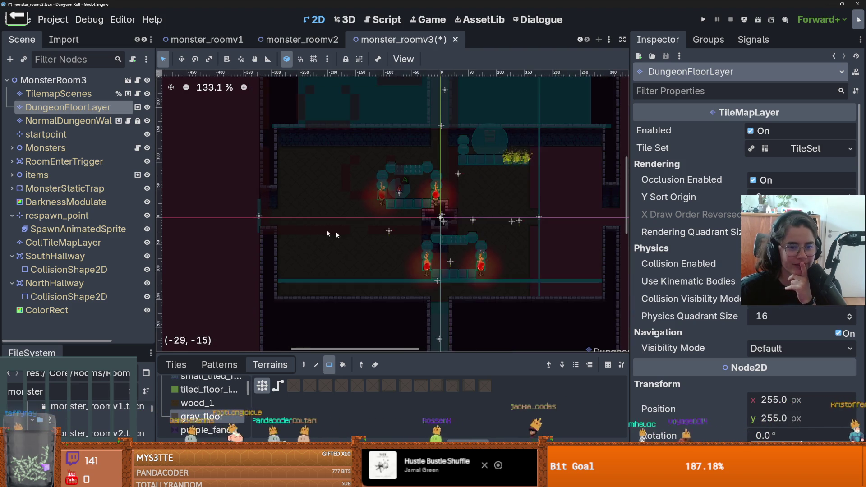
pyautogui.hscroll(4, 270, 217)
pyautogui.moveTo(332, 125); pyautogui.dragTo(332, 125)
pyautogui.moveTo(345, 155); pyautogui.dragTo(343, 163)
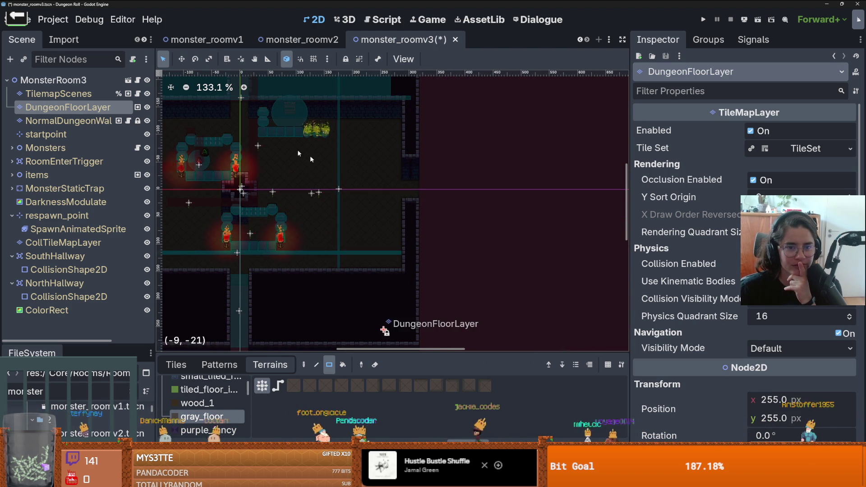
pyautogui.scroll(4, 329, 171)
pyautogui.scroll(-2, 404, 177)
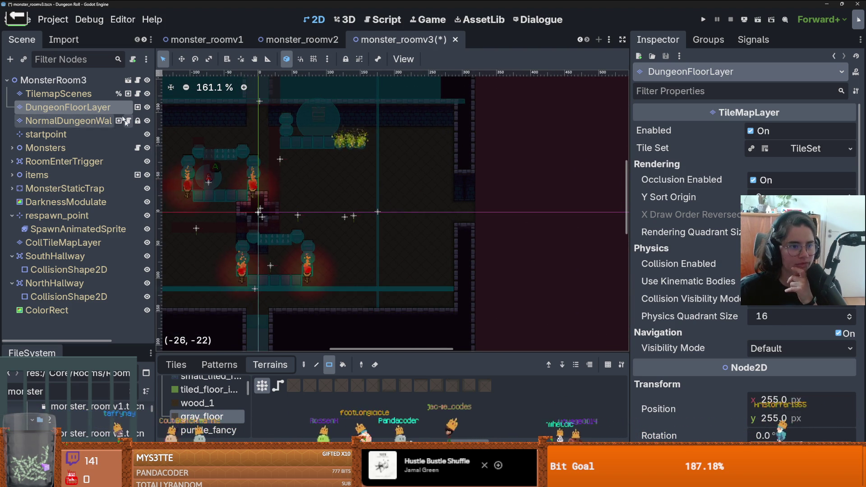
pyautogui.click(59, 93)
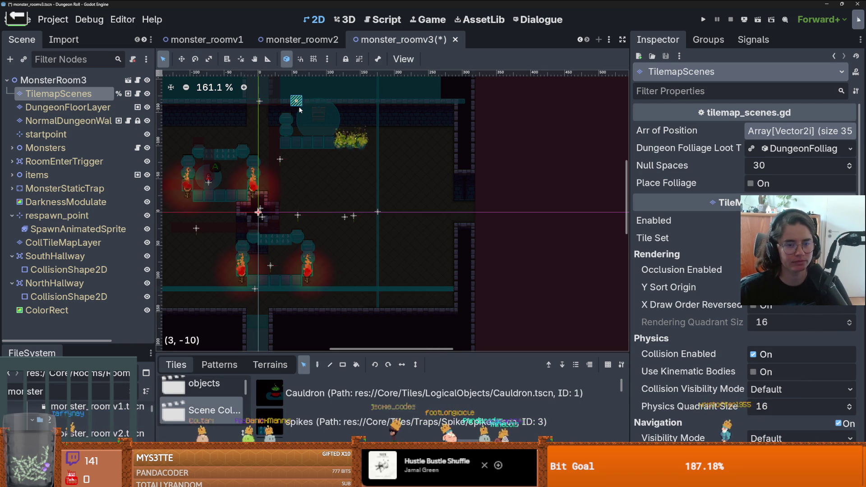
# - Select the foliage tiles near the room's top, then make NormalDungeonWallTilemapLayer the edited layer
pyautogui.scroll(-2, 326, 231)
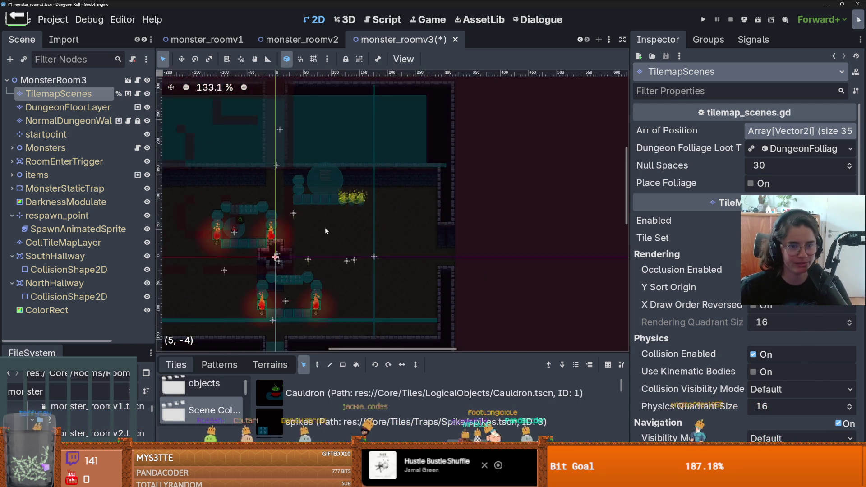
pyautogui.scroll(5, 356, 225)
pyautogui.scroll(-1, 365, 221)
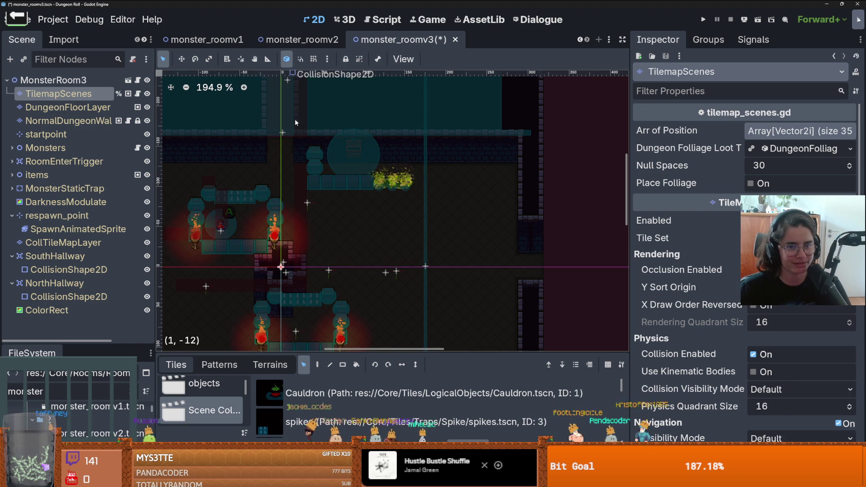
pyautogui.moveTo(392, 180)
pyautogui.mouseDown()
pyautogui.moveTo(418, 196)
pyautogui.moveTo(467, 198)
pyautogui.mouseUp()
pyautogui.scroll(3, 406, 190)
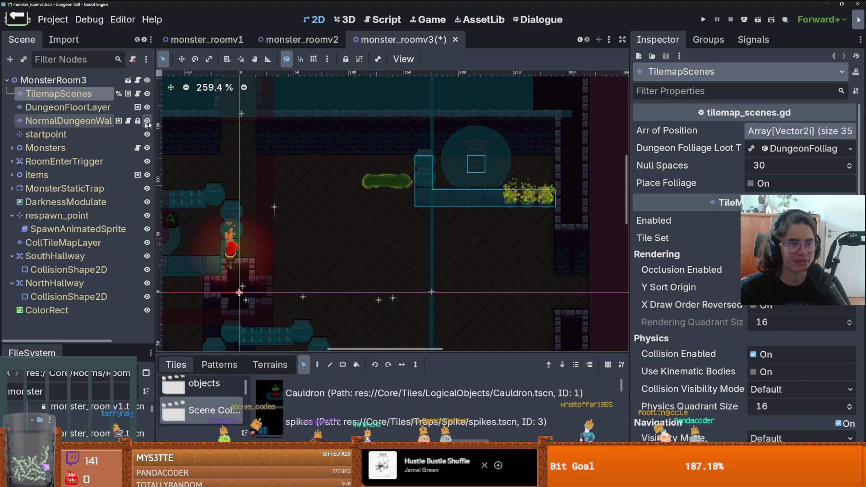
pyautogui.click(68, 107)
pyautogui.click(67, 121)
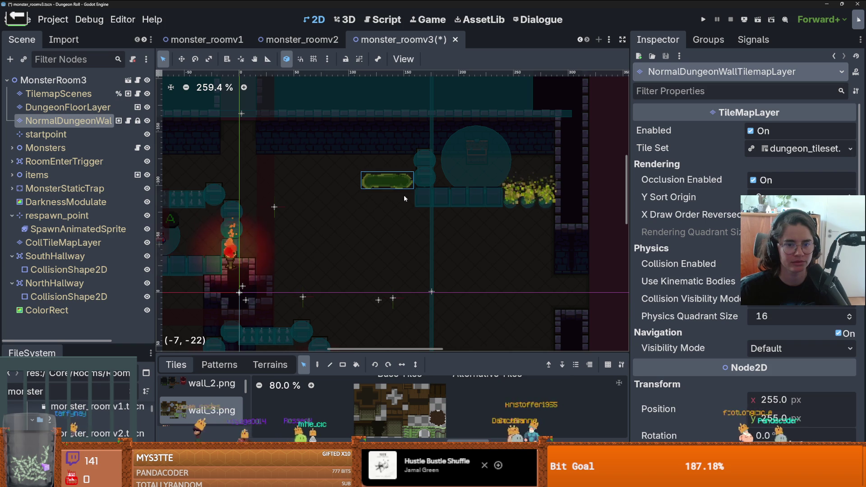
# - Box-select a 4x2 block of wall tiles with the Select tool
pyautogui.scroll(3, 405, 199)
pyautogui.scroll(-2, 507, 254)
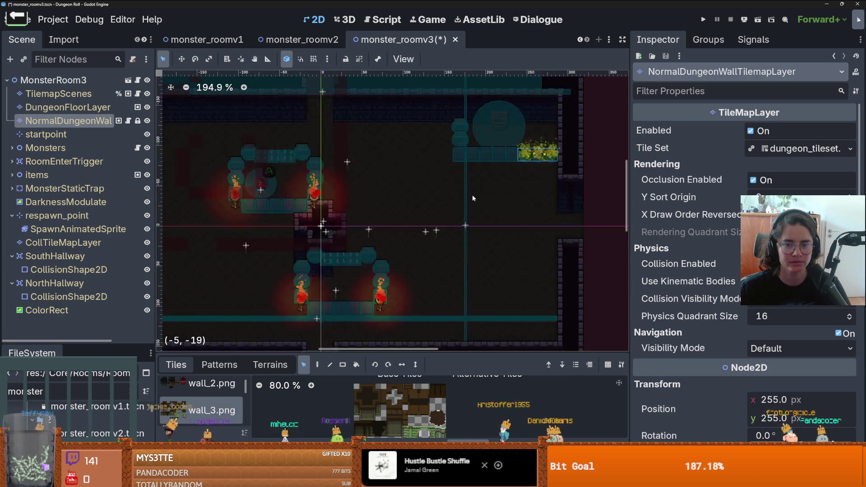
pyautogui.scroll(-2, 419, 226)
pyautogui.scroll(1, 460, 180)
pyautogui.scroll(-2, 459, 181)
pyautogui.scroll(2, 458, 182)
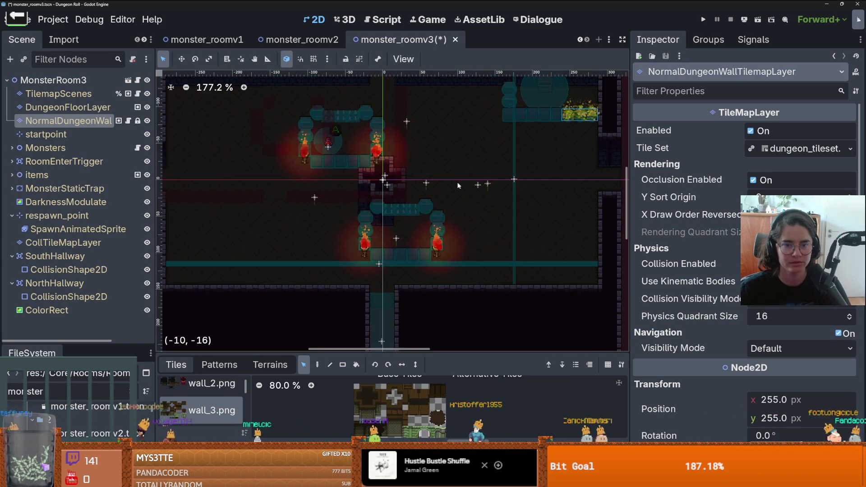
pyautogui.scroll(-1, 457, 182)
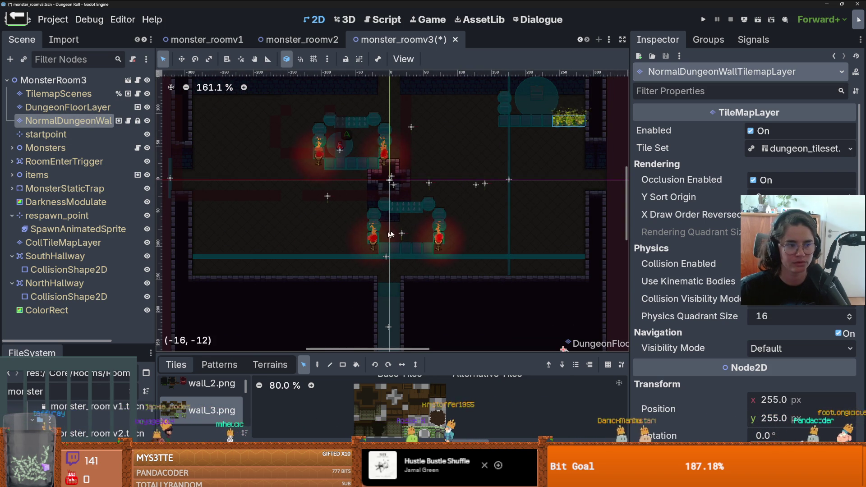
pyautogui.moveTo(406, 187); pyautogui.dragTo(370, 183)
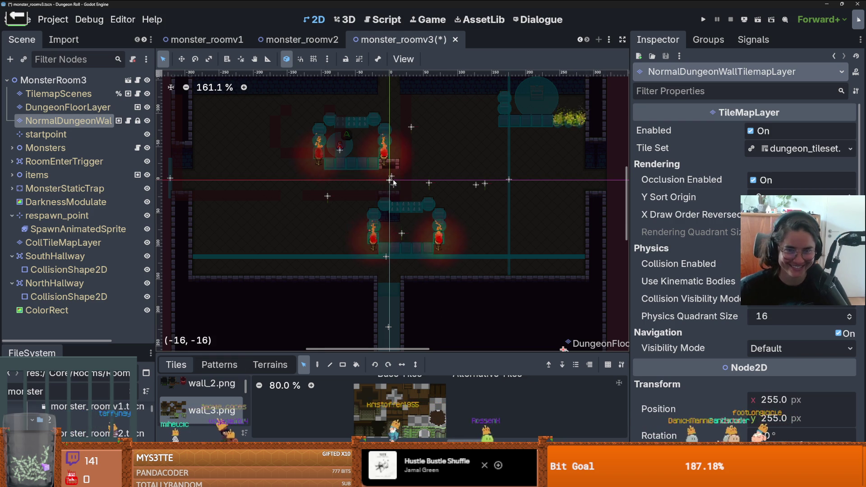
# - Look over the room and save monster_roomv3 with Ctrl+S
pyautogui.scroll(2, 390, 179)
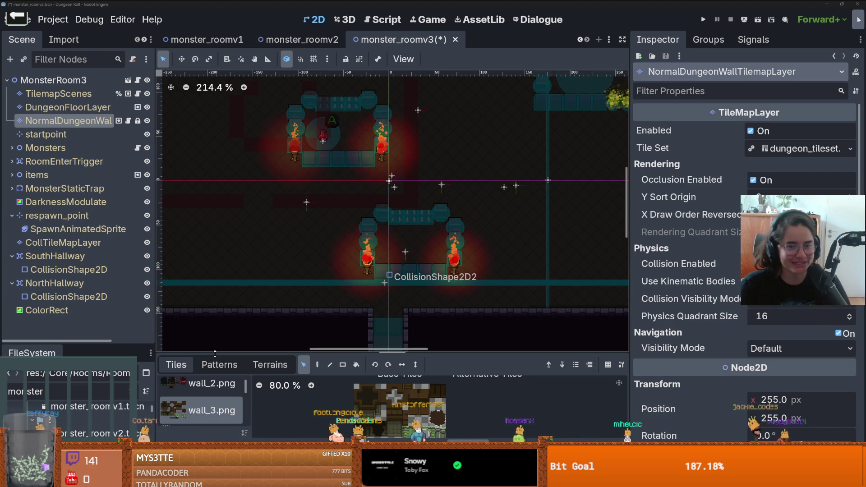
pyautogui.scroll(-3, 500, 269)
pyautogui.scroll(1, 500, 269)
pyautogui.scroll(-3, 500, 269)
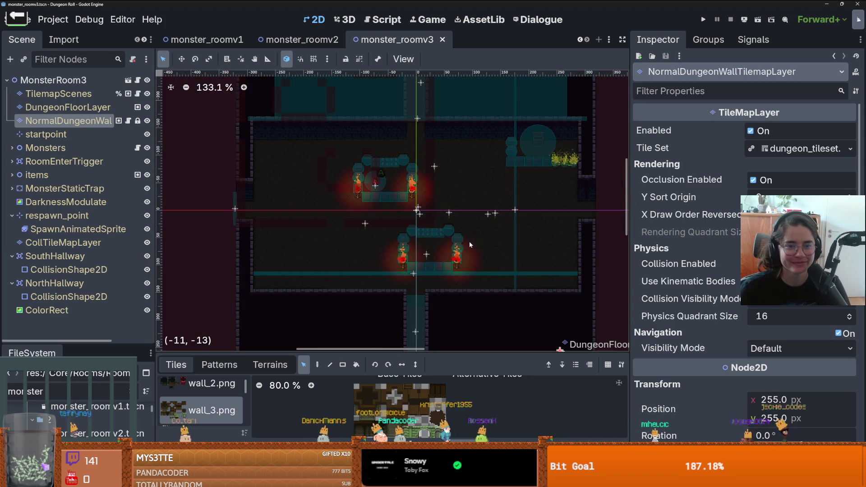
pyautogui.hotkey('ctrl', 's')
# - On the TilemapScenes layer, move the upper-left torch enclosure further left
pyautogui.click(93, 94)
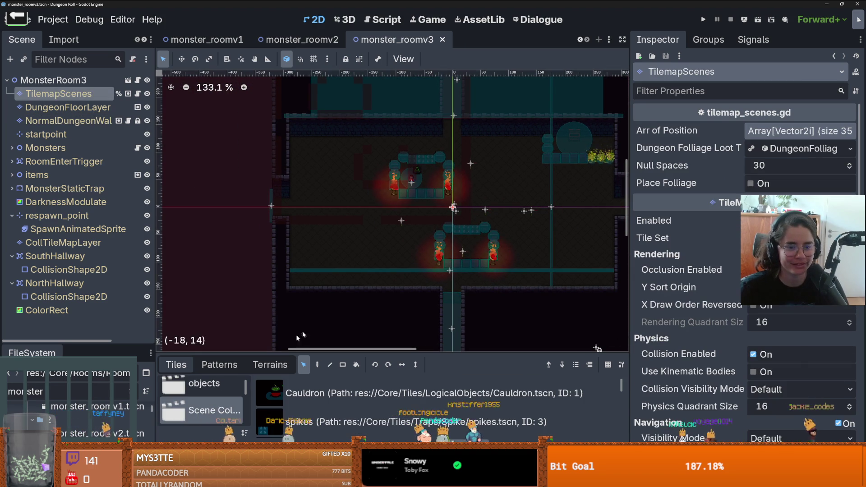
pyautogui.click(467, 199)
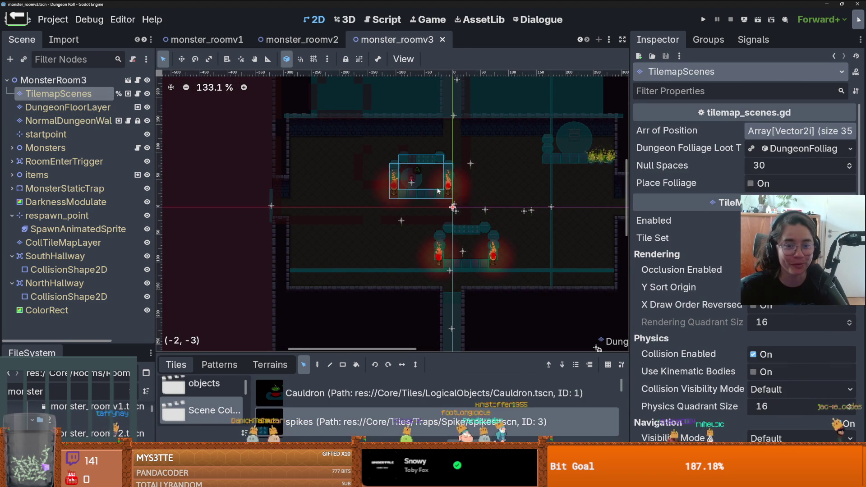
pyautogui.click(393, 190)
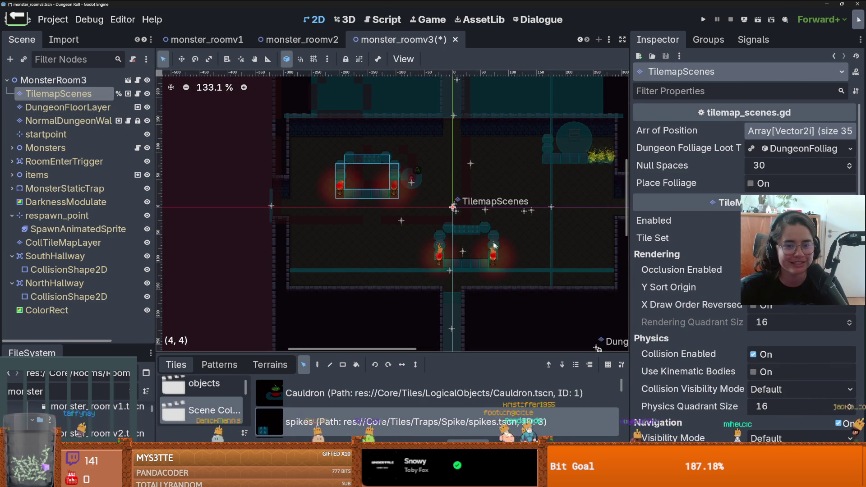
pyautogui.click(446, 224)
# - Stamp a copy of the top-left torch enclosure in the room's upper right
pyautogui.scroll(1, 447, 222)
pyautogui.click(326, 145)
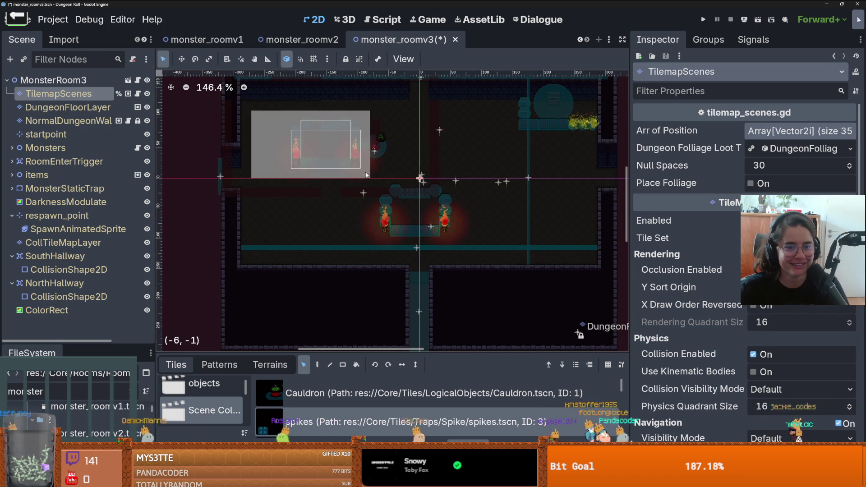
pyautogui.click(472, 143)
pyautogui.scroll(-1, 485, 210)
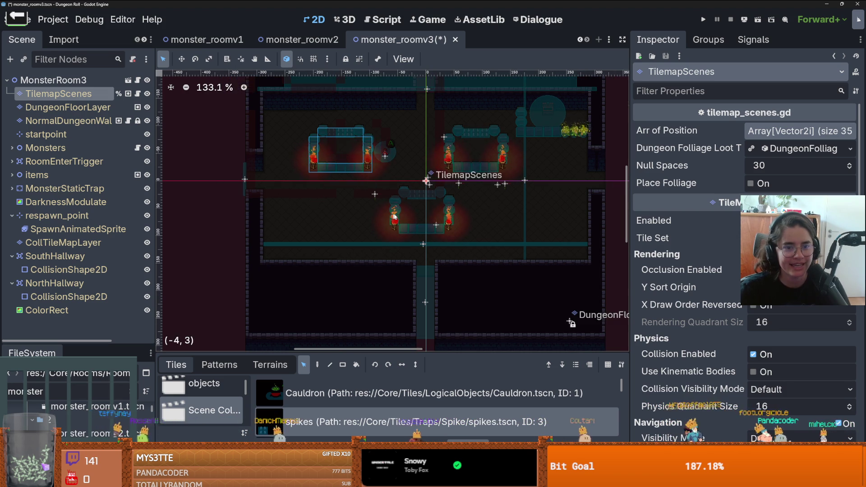
pyautogui.scroll(3, 387, 216)
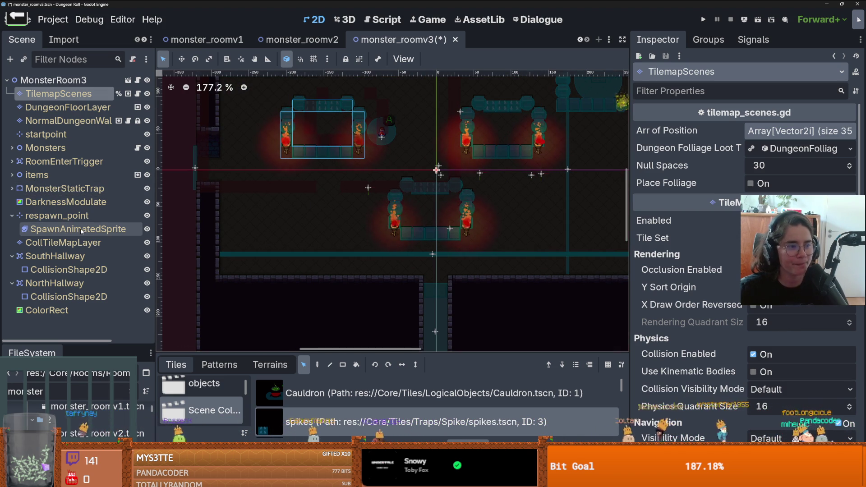
# - Collapse the Monsters group, expand items, and select the Potion
pyautogui.click(9, 146)
pyautogui.click(12, 174)
pyautogui.click(44, 188)
# - Drag the Potion into the upper-left torch enclosure
pyautogui.moveTo(374, 140); pyautogui.dragTo(326, 131)
pyautogui.scroll(3, 329, 161)
pyautogui.scroll(-3, 329, 162)
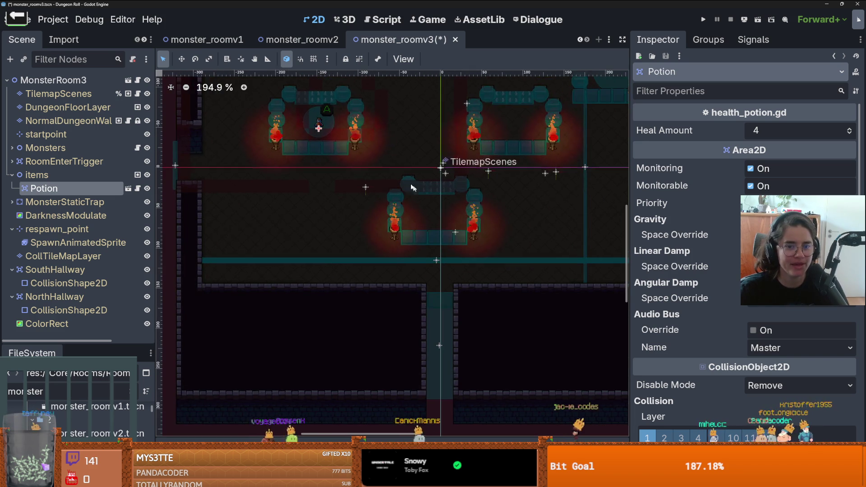
# - Step through MonsterMarker, MonsterMarker2, MonsterMarker3 and the trap's south-wall collision shape
pyautogui.click(11, 148)
pyautogui.click(63, 161)
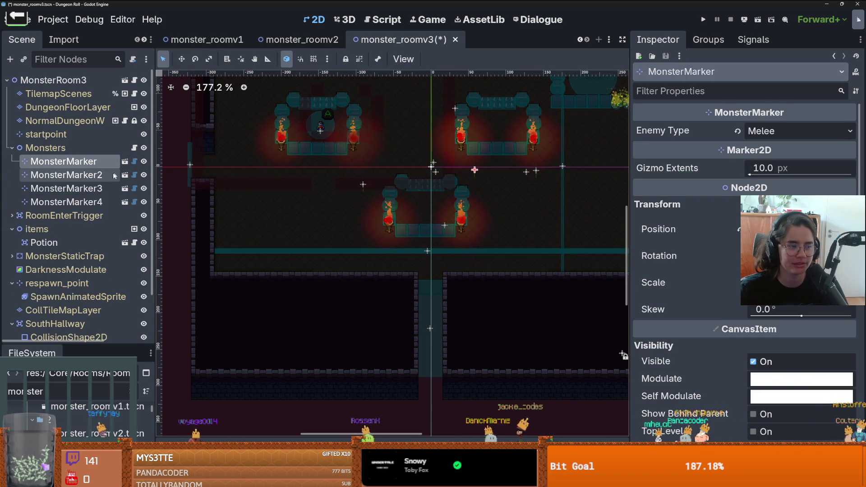
pyautogui.click(104, 175)
pyautogui.scroll(-2, 393, 203)
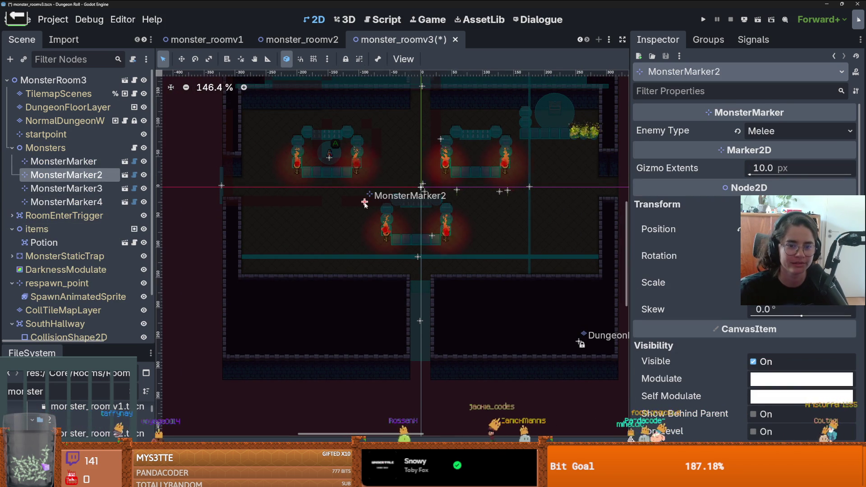
pyautogui.click(432, 236)
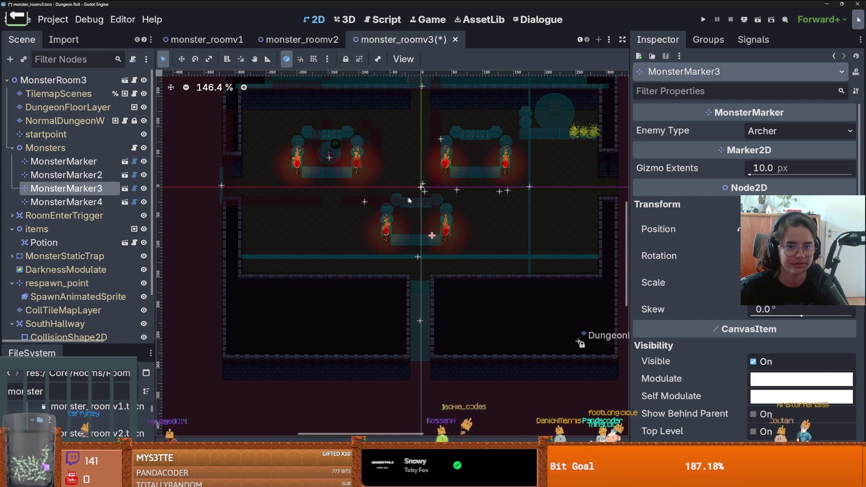
pyautogui.scroll(1, 432, 226)
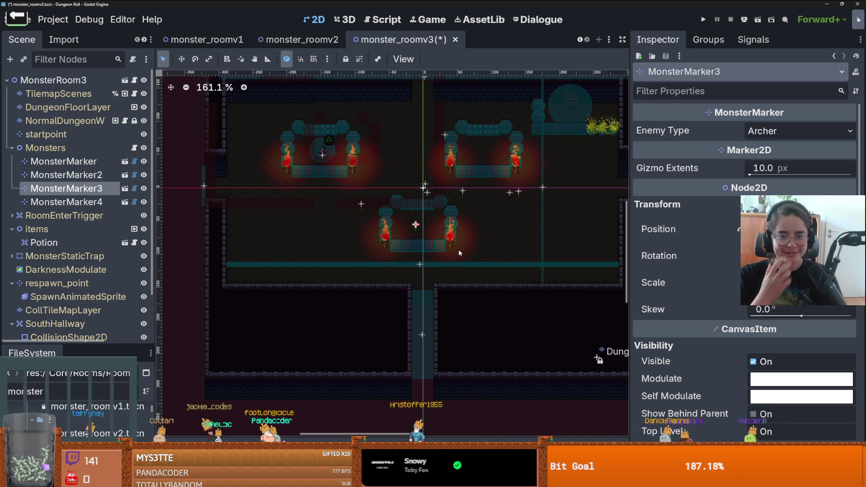
pyautogui.click(419, 264)
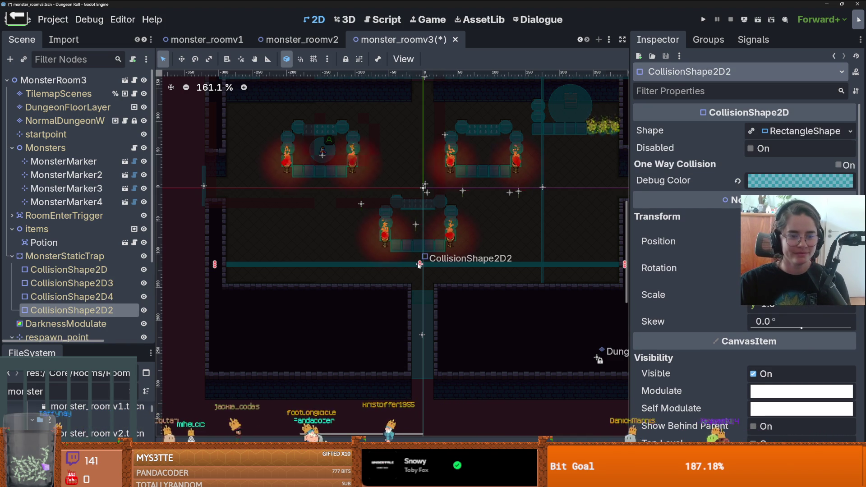
# - Shift the trap's south collision shape down 33 px and its west shape 29 px right
pyautogui.moveTo(419, 266)
pyautogui.mouseDown()
pyautogui.moveTo(420, 289)
pyautogui.moveTo(444, 269)
pyautogui.moveTo(446, 286)
pyautogui.mouseUp()
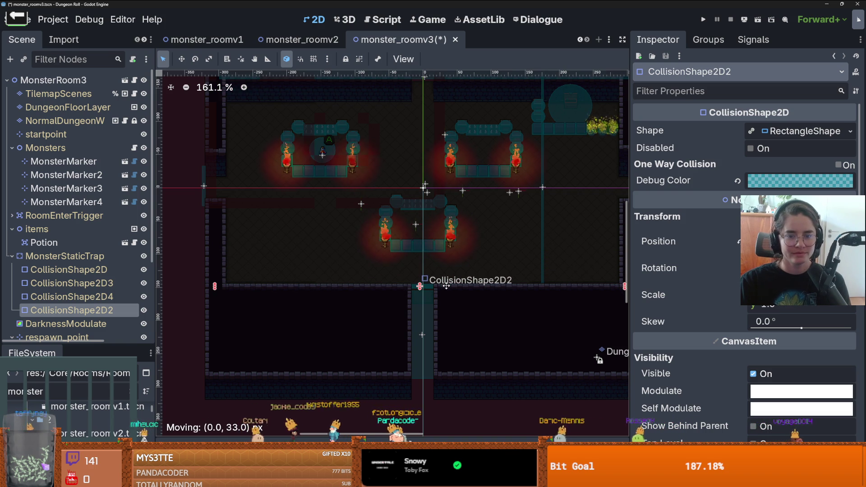
pyautogui.scroll(4, 250, 199)
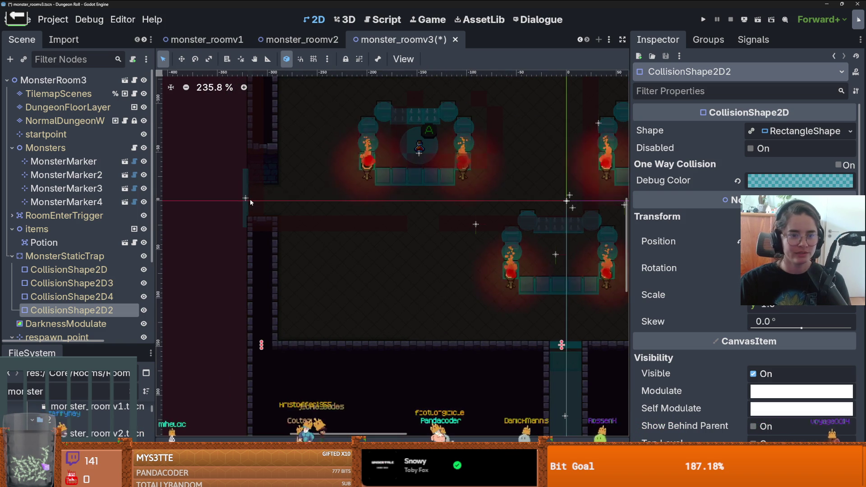
pyautogui.click(246, 198)
pyautogui.click(246, 202)
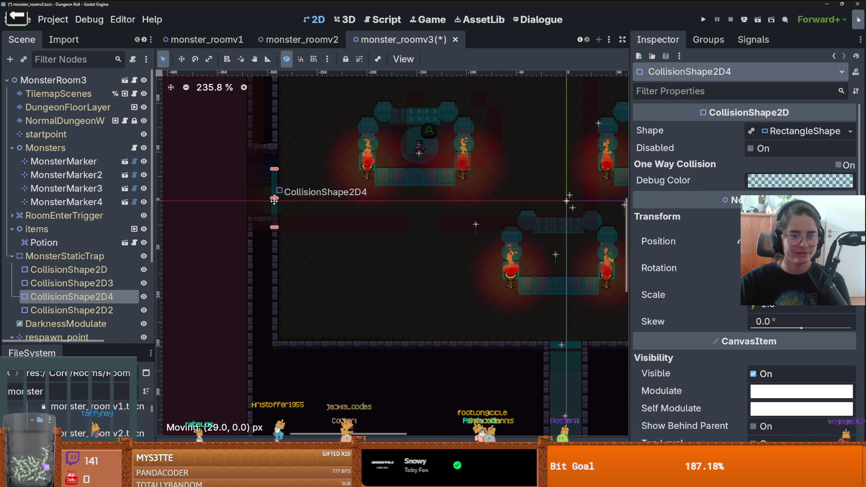
# - Select CollTileMapLayer to open the TileMap panel
pyautogui.scroll(-3, 383, 212)
pyautogui.scroll(3, 386, 215)
pyautogui.scroll(3, 464, 189)
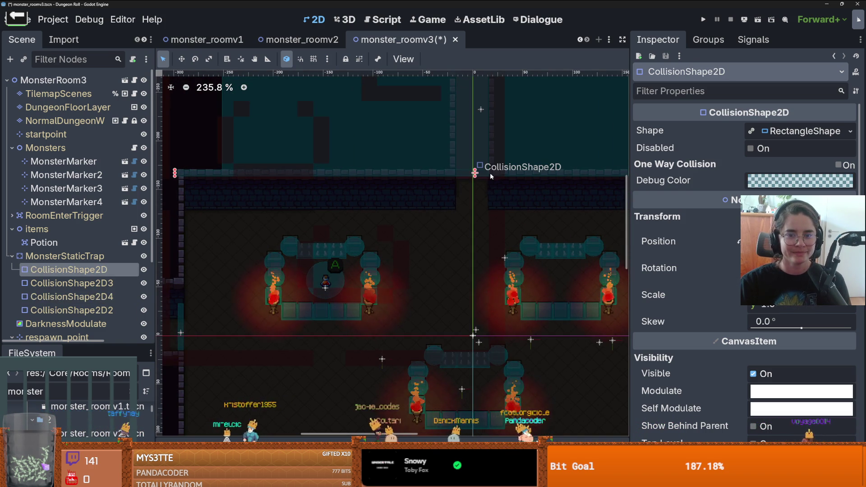
pyautogui.click(493, 199)
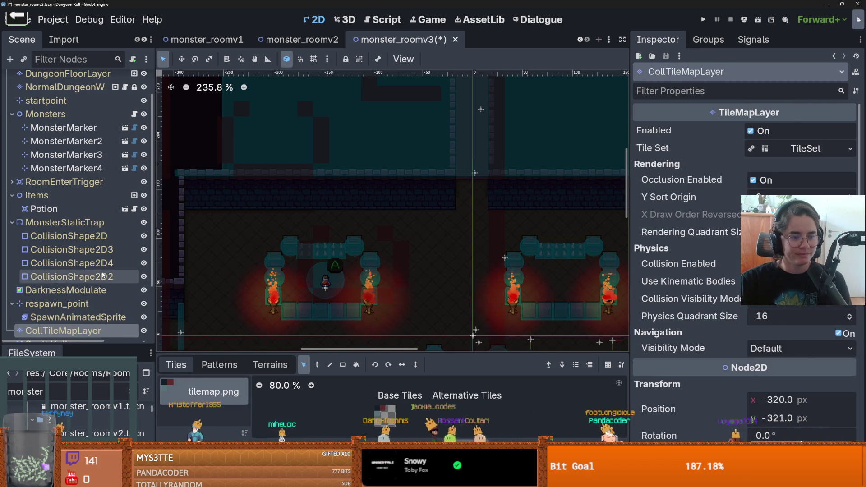
# - Collapse NorthHallway and shrink the bottom panel to enlarge the level canvas
pyautogui.scroll(-2, 103, 273)
pyautogui.click(78, 259)
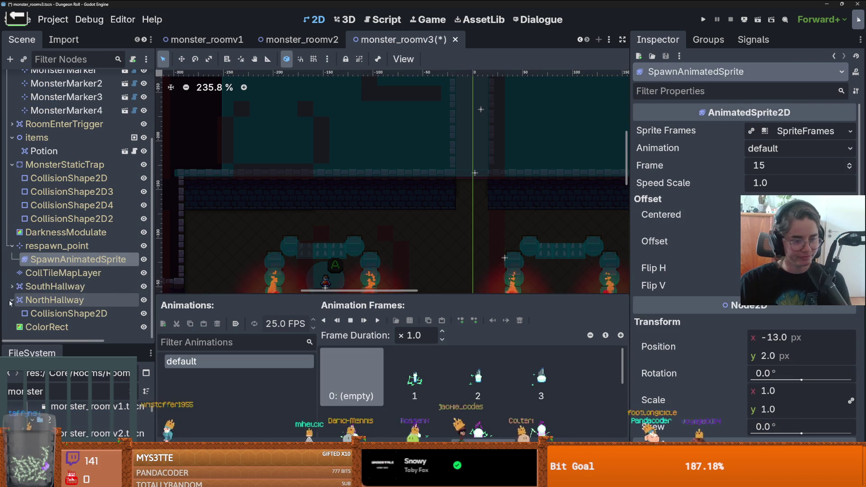
pyautogui.click(11, 301)
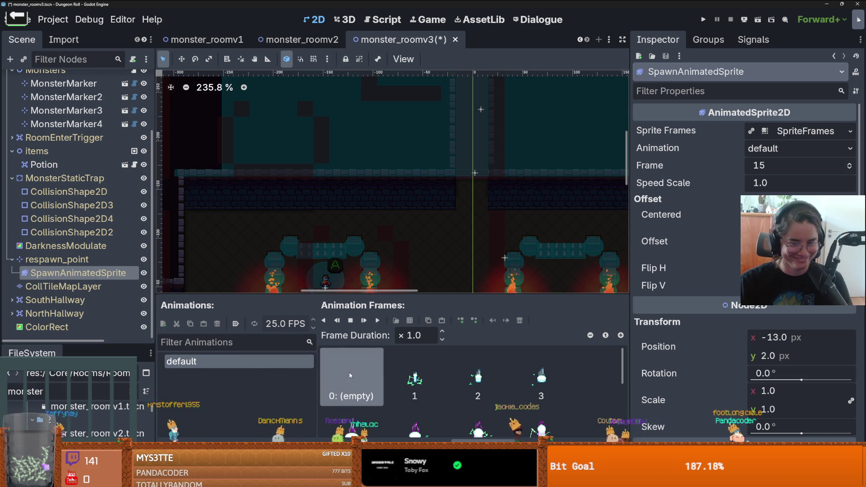
pyautogui.moveTo(350, 298); pyautogui.dragTo(350, 316)
pyautogui.moveTo(465, 224); pyautogui.dragTo(416, 202)
# - Move a MonsterStaticTrap collision shape down about 32 px, then select NorthHallway's collision shape
pyautogui.scroll(-2, 351, 81)
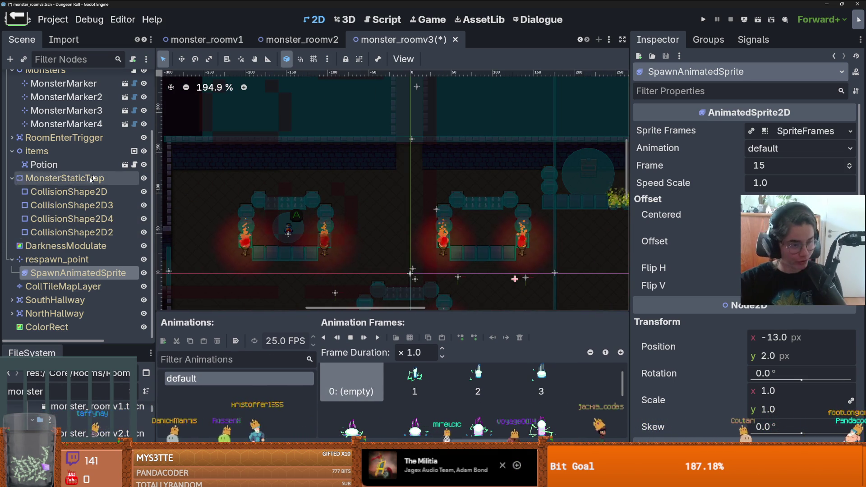
pyautogui.scroll(3, 392, 138)
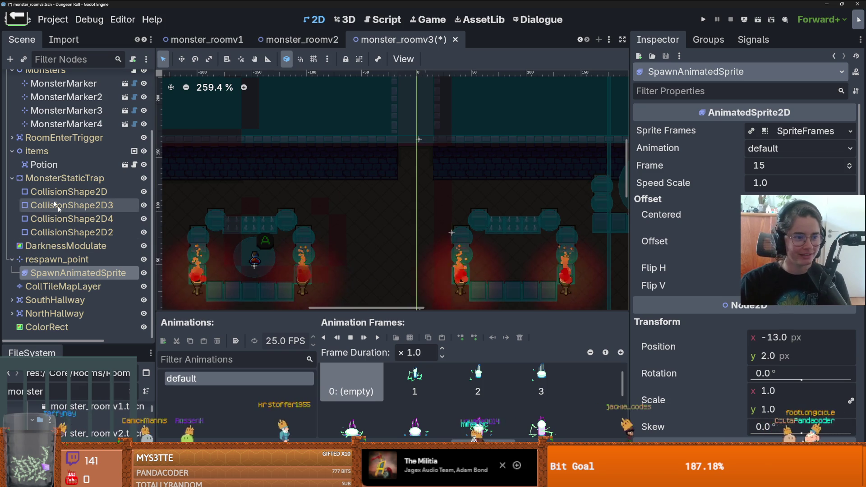
pyautogui.click(69, 192)
pyautogui.moveTo(429, 136); pyautogui.dragTo(425, 172)
pyautogui.scroll(-5, 426, 176)
pyautogui.click(426, 153)
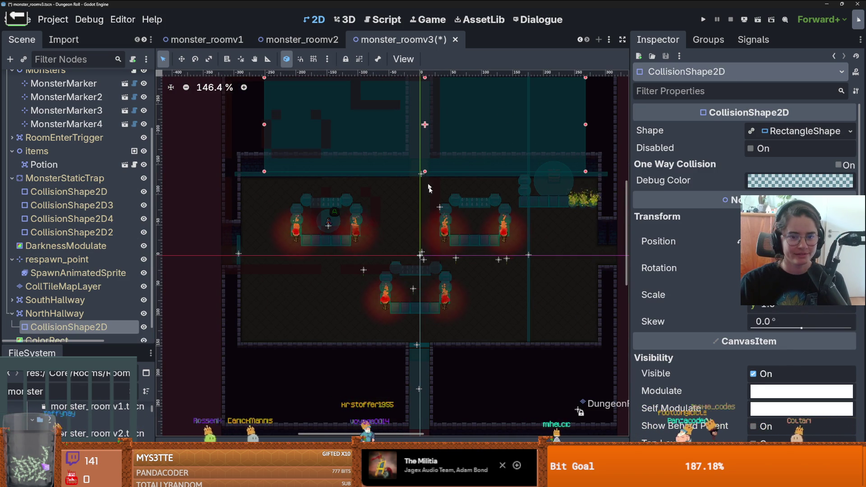
# - Collapse MonsterStaticTrap, respawn_point, NorthHallway and items in the Scene dock
pyautogui.scroll(-1, 440, 230)
pyautogui.scroll(-2, 389, 194)
pyautogui.click(12, 178)
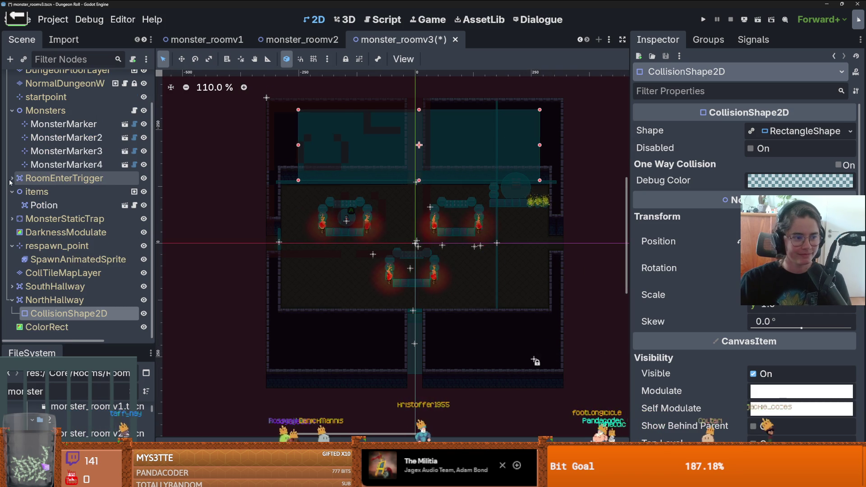
pyautogui.click(12, 245)
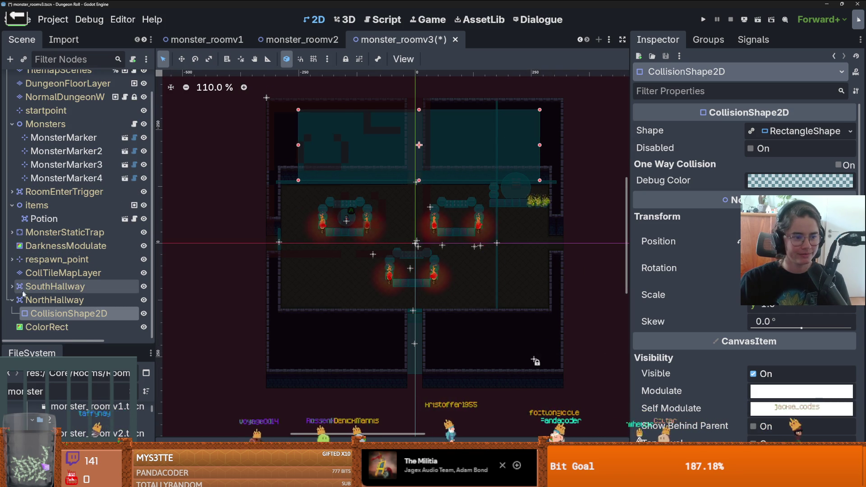
pyautogui.click(12, 301)
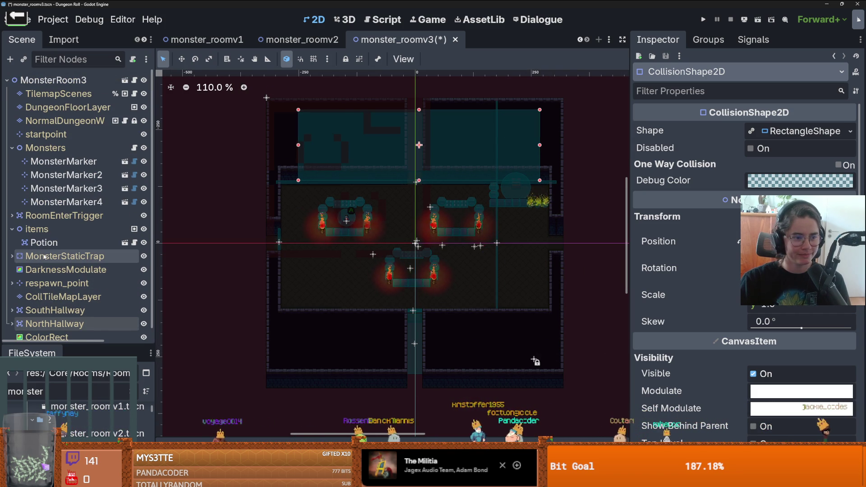
pyautogui.click(13, 229)
# - Select CollTileMapLayer to edit its tilemap.png collision tiles
pyautogui.scroll(5, 390, 255)
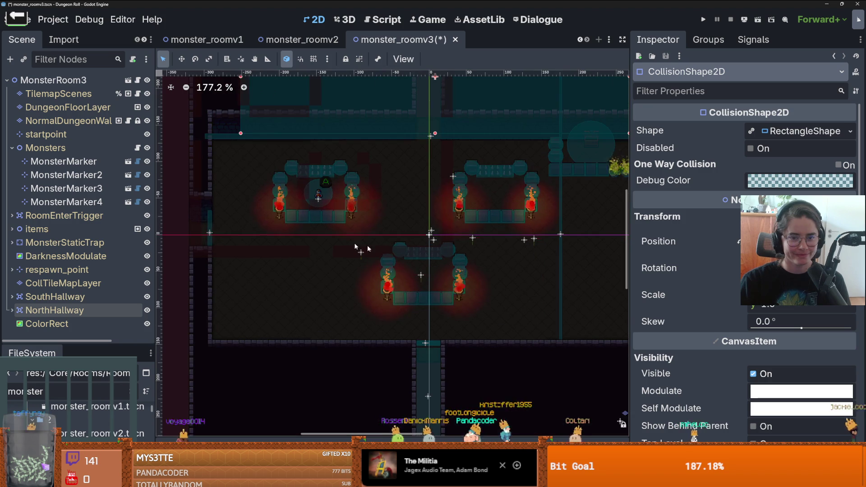
pyautogui.click(56, 288)
pyautogui.scroll(-8, 223, 198)
pyautogui.scroll(1, 289, 121)
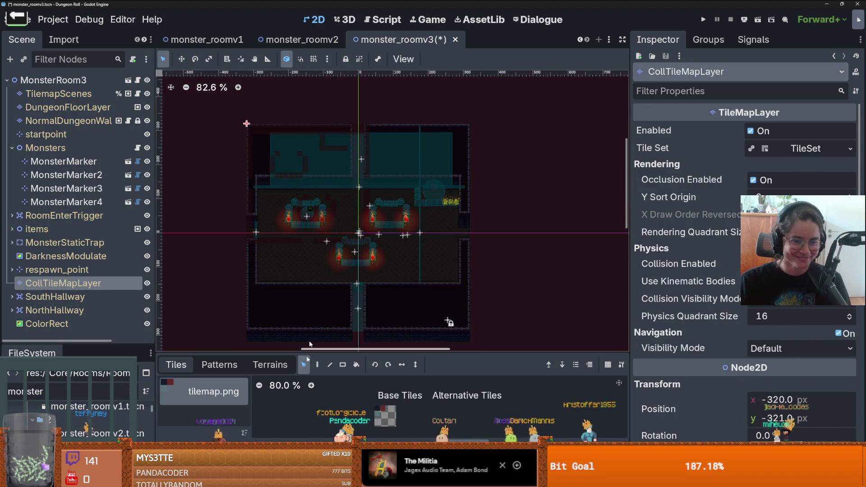
# - Box-select collision tiles over the room and drag them into place
pyautogui.moveTo(234, 116); pyautogui.dragTo(424, 258)
pyautogui.moveTo(359, 234); pyautogui.dragTo(390, 259)
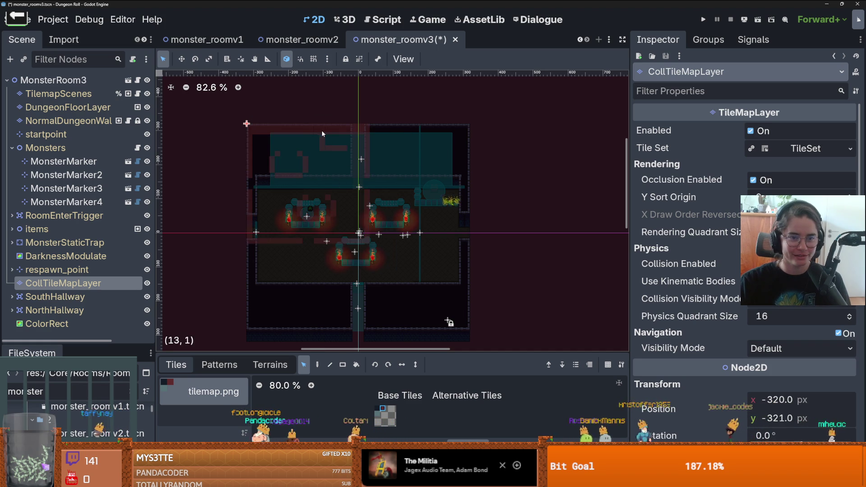
pyautogui.moveTo(221, 111); pyautogui.dragTo(375, 283)
pyautogui.moveTo(368, 225)
pyautogui.mouseDown()
pyautogui.moveTo(403, 276)
pyautogui.moveTo(255, 231)
pyautogui.mouseUp()
# - Shift a second group of collision tiles up and right, then switch to the browser
pyautogui.scroll(2, 426, 267)
pyautogui.click(322, 276)
pyautogui.moveTo(316, 258); pyautogui.dragTo(355, 247)
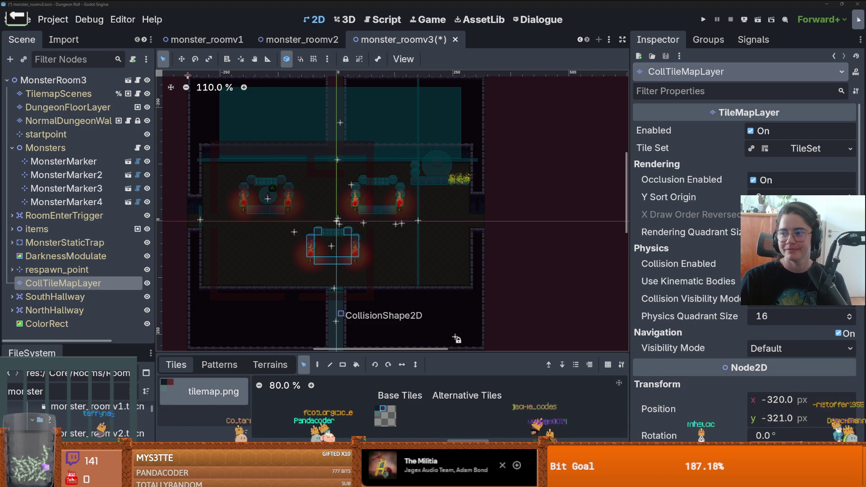
pyautogui.scroll(1, 331, 197)
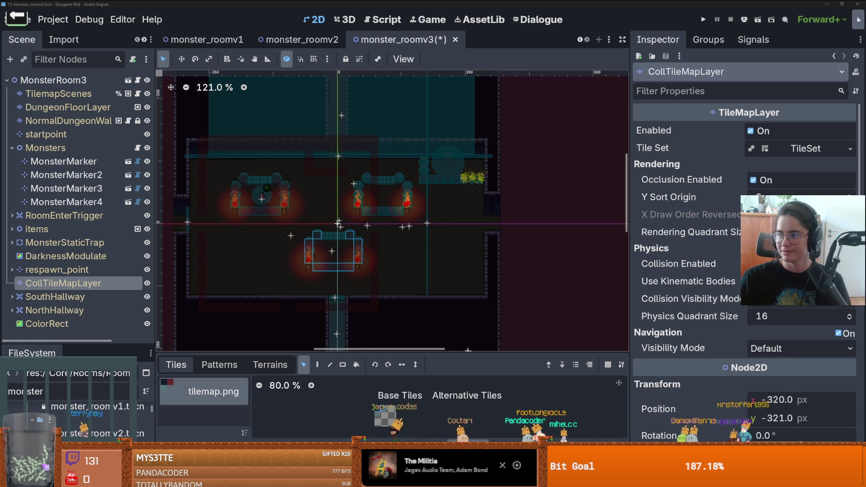
pyautogui.hotkey('alt', 'Tab')
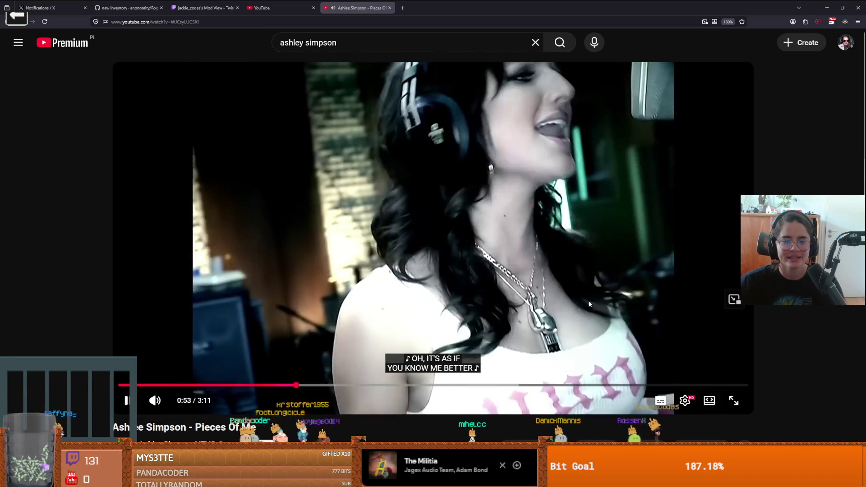
pyautogui.click(576, 321)
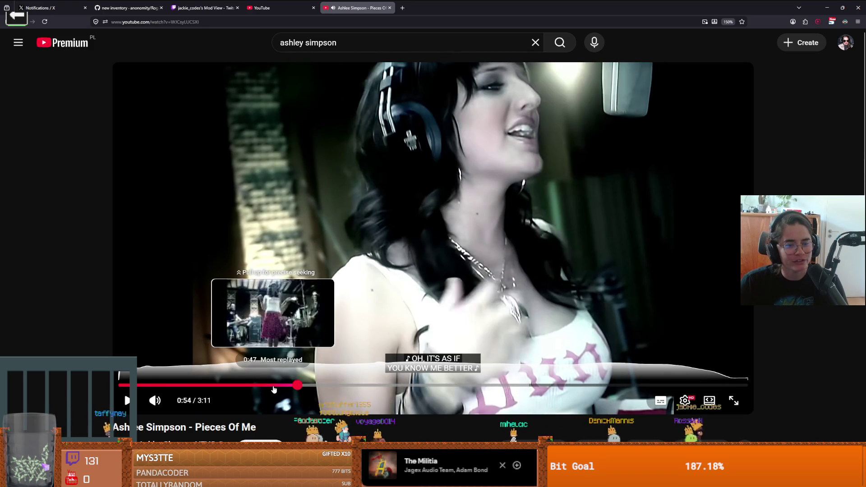
pyautogui.click(272, 390)
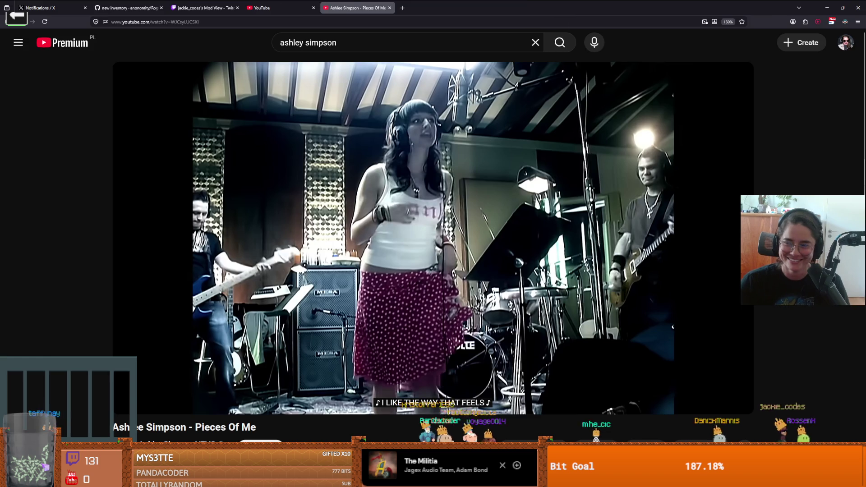
pyautogui.hotkey('alt', 'Tab')
pyautogui.scroll(1, 383, 252)
pyautogui.scroll(3, 417, 256)
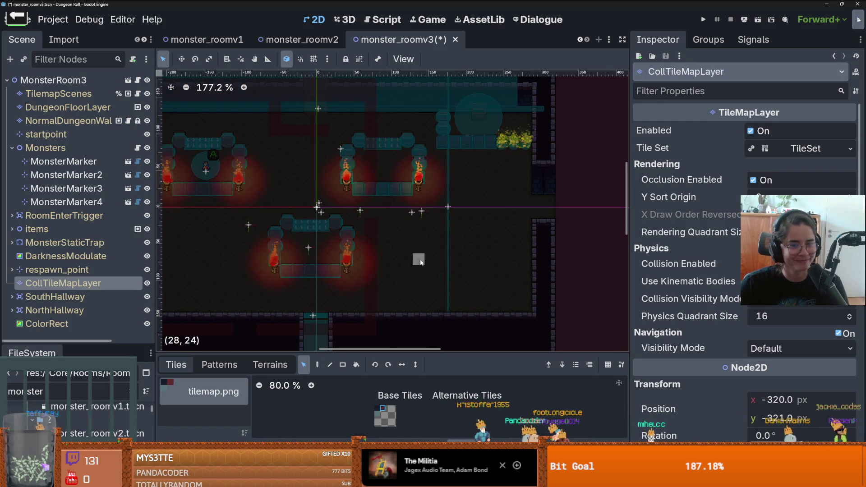
# - Select a tall strip and the south-wall strip of collision tiles
pyautogui.scroll(-2, 461, 230)
pyautogui.scroll(1, 467, 234)
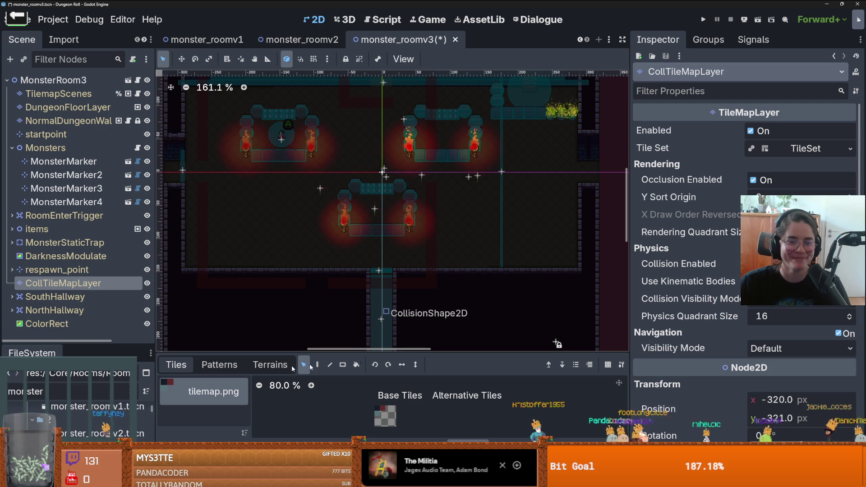
pyautogui.scroll(-1, 438, 239)
pyautogui.moveTo(432, 223); pyautogui.dragTo(432, 276)
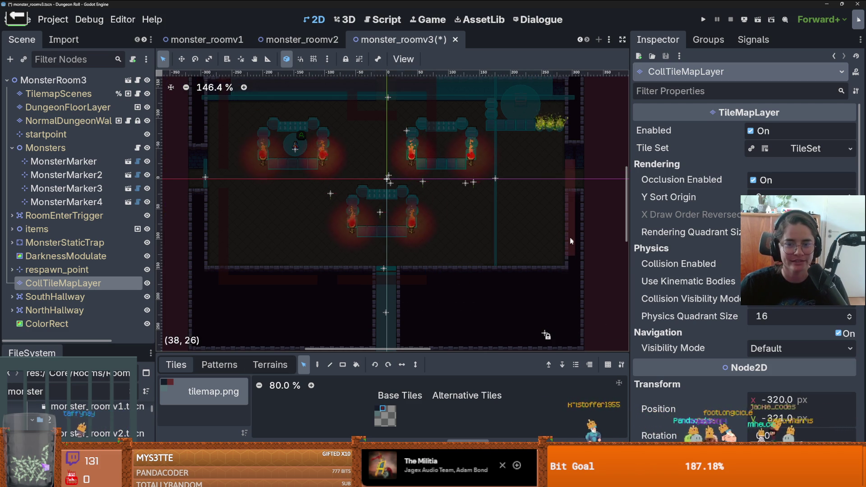
pyautogui.scroll(2, 447, 280)
pyautogui.moveTo(447, 280)
pyautogui.mouseDown()
pyautogui.moveTo(226, 283)
pyautogui.moveTo(321, 282)
pyautogui.mouseUp()
pyautogui.click(326, 273)
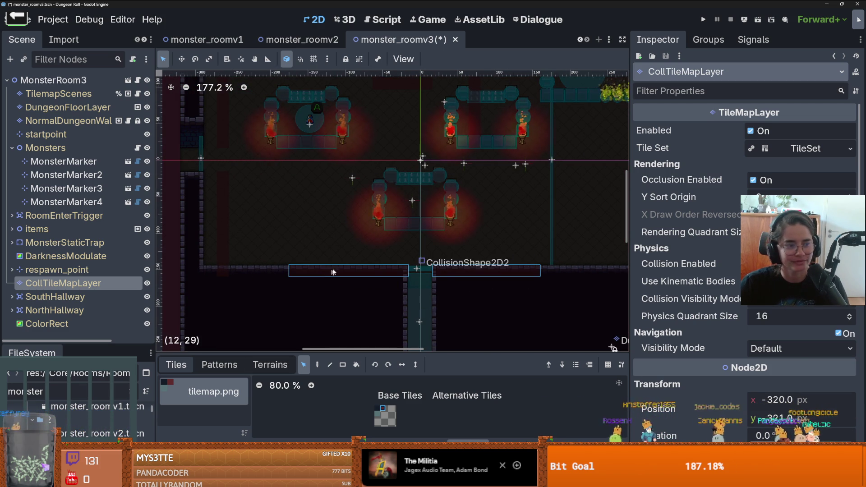
pyautogui.scroll(-1, 259, 221)
# - Select the left-wall column and an L-shaped group of corner collision tiles
pyautogui.moveTo(291, 181)
pyautogui.mouseDown()
pyautogui.moveTo(275, 253)
pyautogui.moveTo(267, 269)
pyautogui.moveTo(250, 271)
pyautogui.mouseUp()
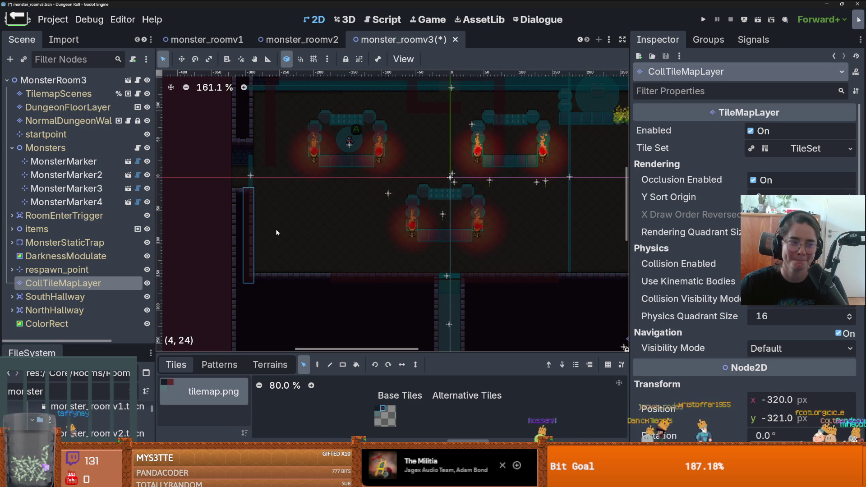
pyautogui.moveTo(277, 232); pyautogui.dragTo(301, 283)
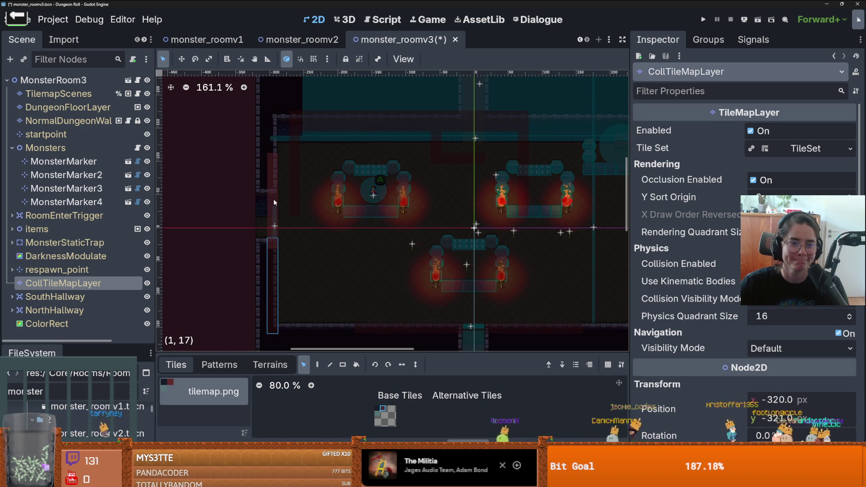
pyautogui.moveTo(293, 218)
pyautogui.mouseDown()
pyautogui.moveTo(319, 235)
pyautogui.moveTo(296, 144)
pyautogui.mouseUp()
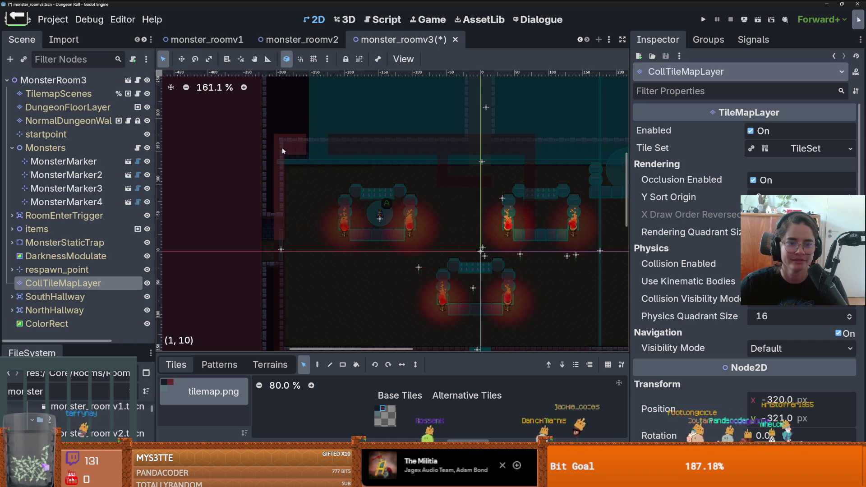
pyautogui.moveTo(280, 158); pyautogui.dragTo(281, 159)
pyautogui.scroll(2, 287, 259)
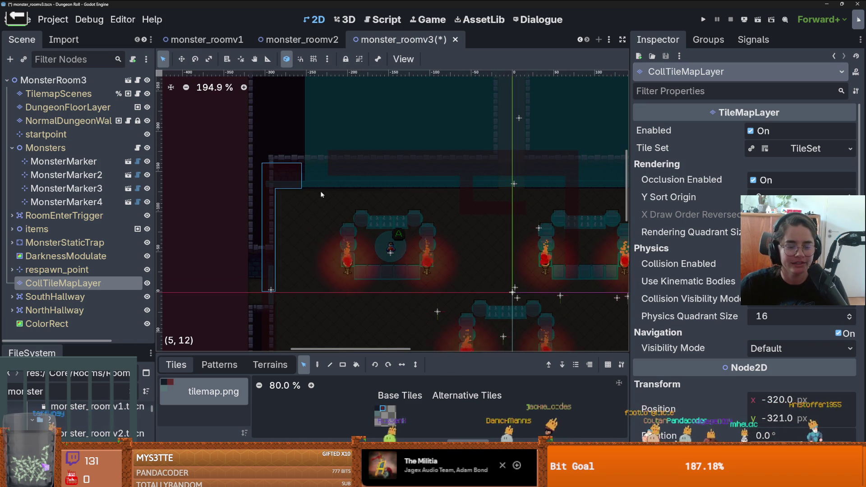
pyautogui.scroll(2, 320, 191)
pyautogui.click(300, 219)
# - Move the red collision strip tiles left and down
pyautogui.moveTo(360, 140)
pyautogui.mouseDown()
pyautogui.moveTo(541, 204)
pyautogui.moveTo(518, 195)
pyautogui.mouseUp()
pyautogui.moveTo(499, 165)
pyautogui.mouseDown()
pyautogui.moveTo(460, 184)
pyautogui.moveTo(442, 180)
pyautogui.moveTo(402, 208)
pyautogui.moveTo(339, 180)
pyautogui.moveTo(335, 163)
pyautogui.moveTo(336, 176)
pyautogui.moveTo(438, 264)
pyautogui.moveTo(347, 212)
pyautogui.moveTo(452, 235)
pyautogui.mouseUp()
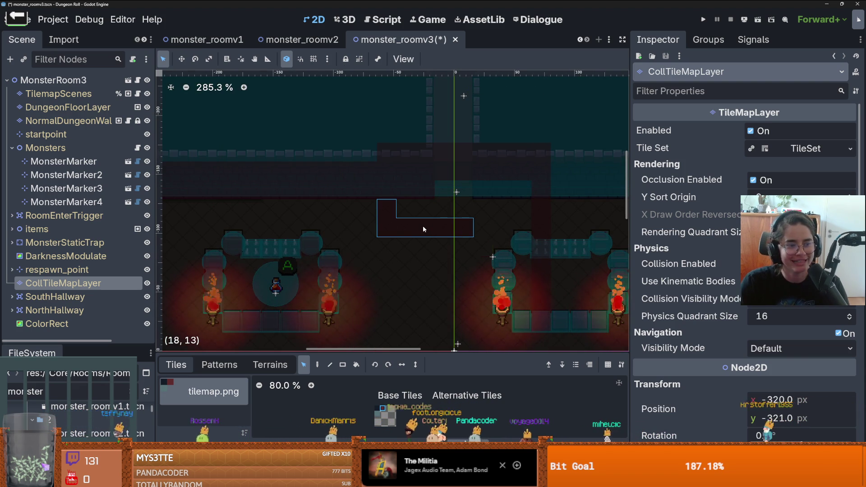
pyautogui.scroll(-4, 453, 224)
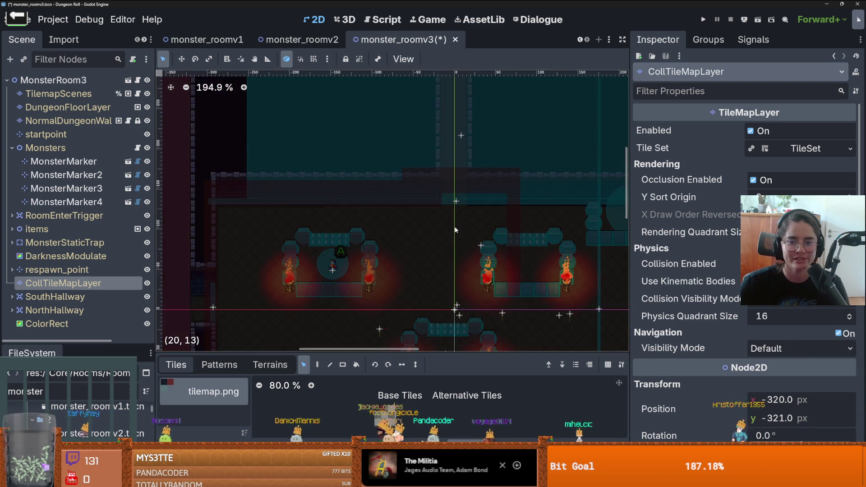
pyautogui.scroll(2, 453, 223)
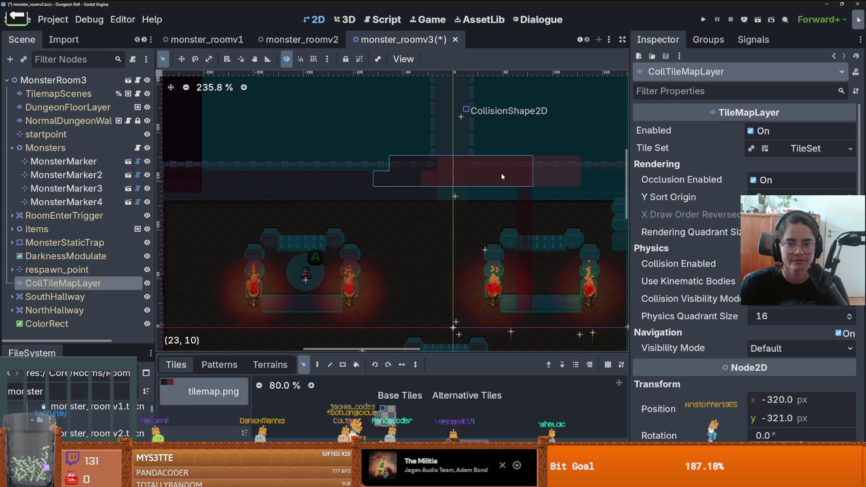
pyautogui.scroll(-2, 452, 194)
pyautogui.hscroll(5, 406, 208)
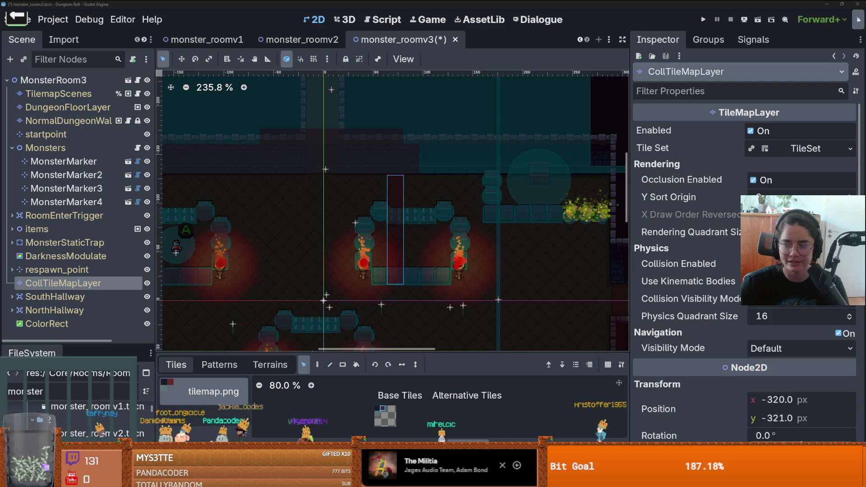
pyautogui.scroll(-1, 432, 239)
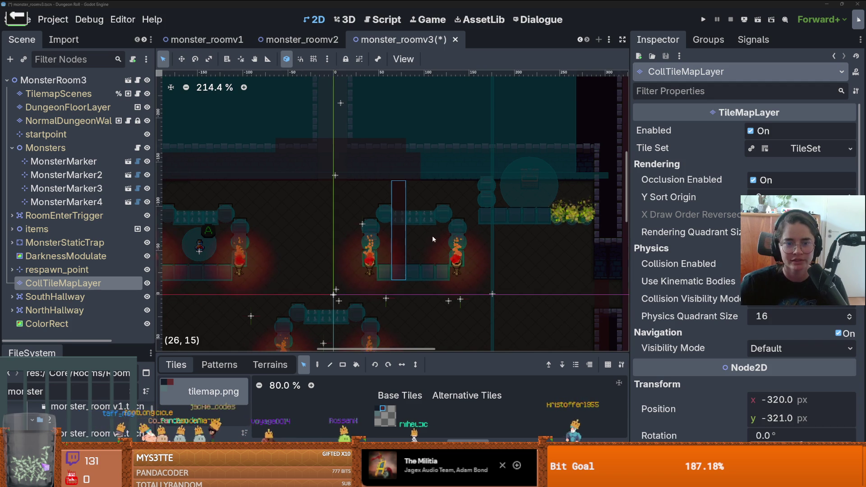
# - Copy and paste a block of wall collision tiles
pyautogui.click(605, 203)
pyautogui.click(617, 222)
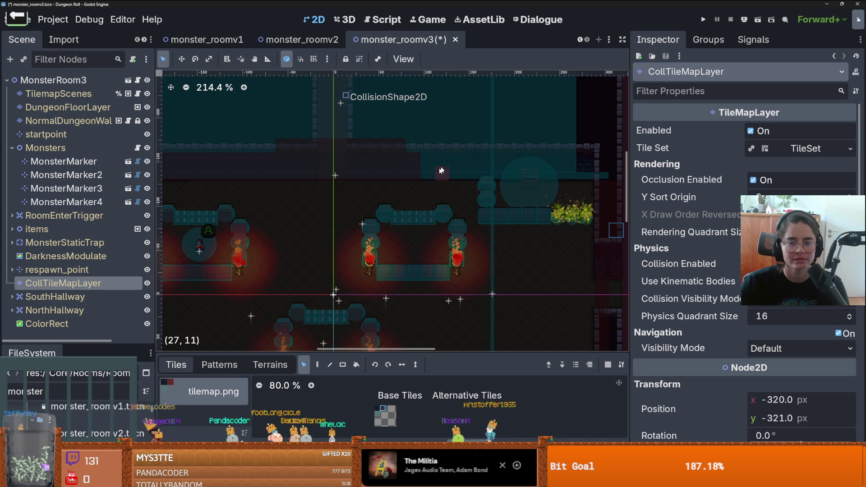
pyautogui.moveTo(292, 139); pyautogui.dragTo(386, 169)
pyautogui.hotkey('ctrl', 'c')
pyautogui.hotkey('ctrl', 'v')
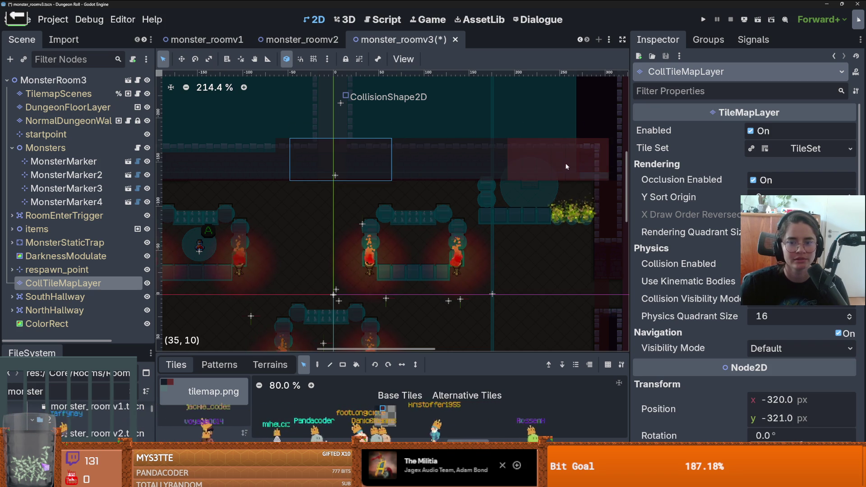
pyautogui.scroll(-3, 521, 203)
pyautogui.scroll(1, 545, 198)
# - Save the monster_roomv3 scene with Ctrl+S
pyautogui.moveTo(546, 197); pyautogui.dragTo(520, 212)
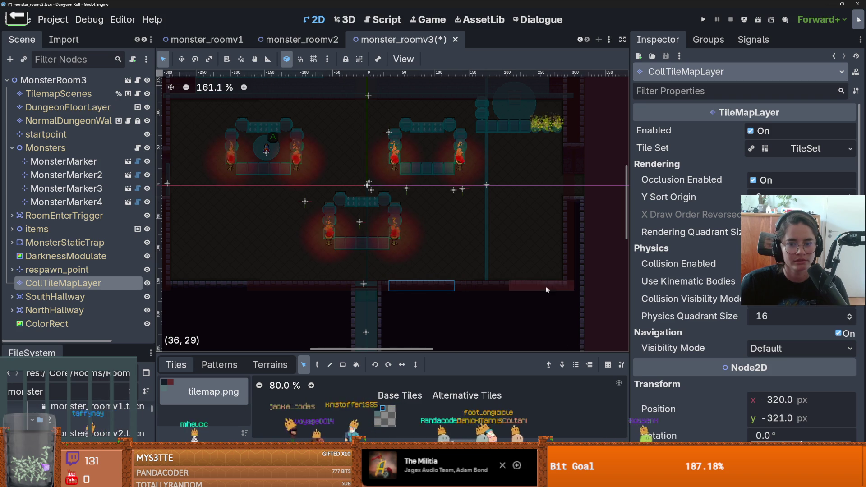
pyautogui.scroll(2, 375, 271)
pyautogui.hotkey('ctrl', 's')
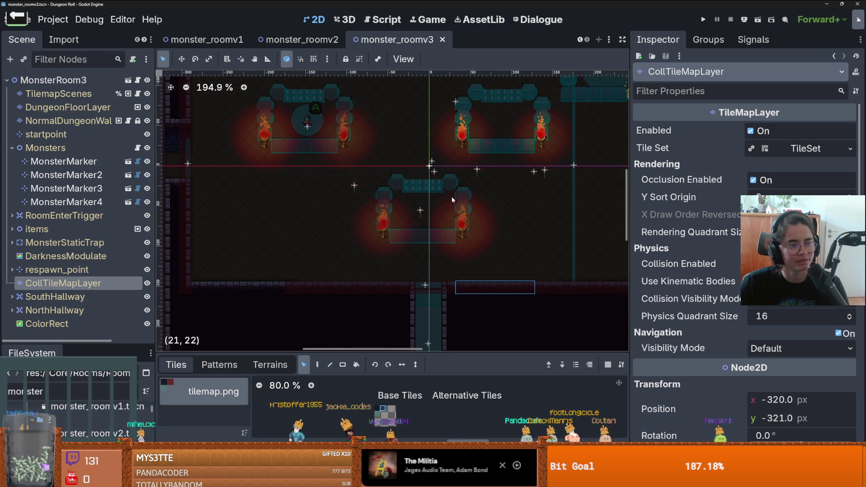
# - Paint collision tiles along the south wall in row 29
pyautogui.scroll(-1, 343, 184)
pyautogui.scroll(-1, 343, 184)
pyautogui.scroll(1, 438, 205)
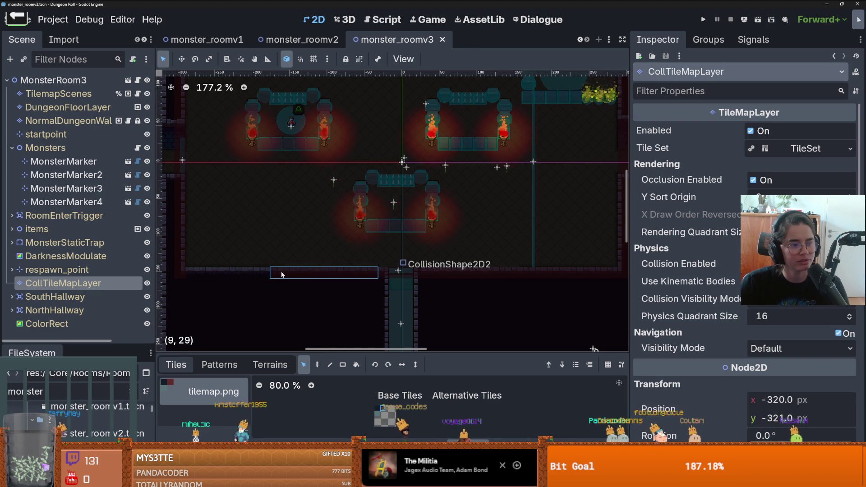
pyautogui.moveTo(271, 274)
pyautogui.mouseDown()
pyautogui.moveTo(231, 266)
pyautogui.moveTo(206, 275)
pyautogui.moveTo(267, 265)
pyautogui.mouseUp()
pyautogui.scroll(-2, 298, 256)
pyautogui.scroll(1, 298, 256)
pyautogui.scroll(-1, 286, 244)
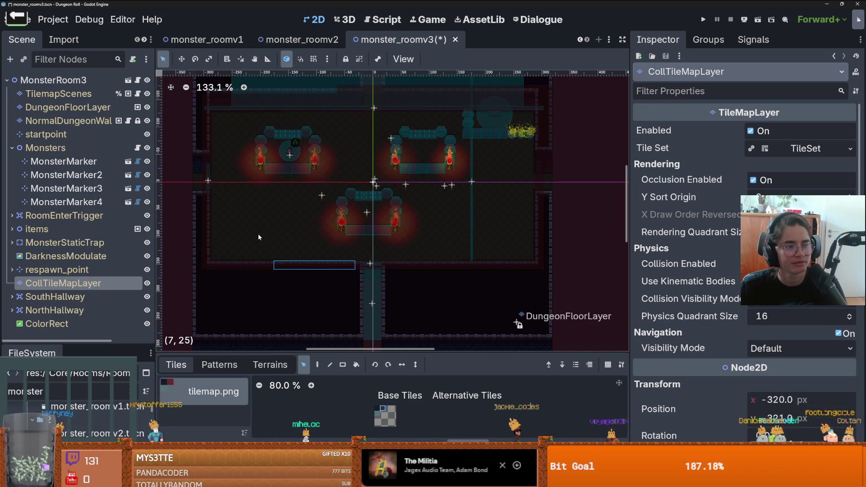
pyautogui.scroll(-1, 246, 230)
pyautogui.scroll(5, 245, 230)
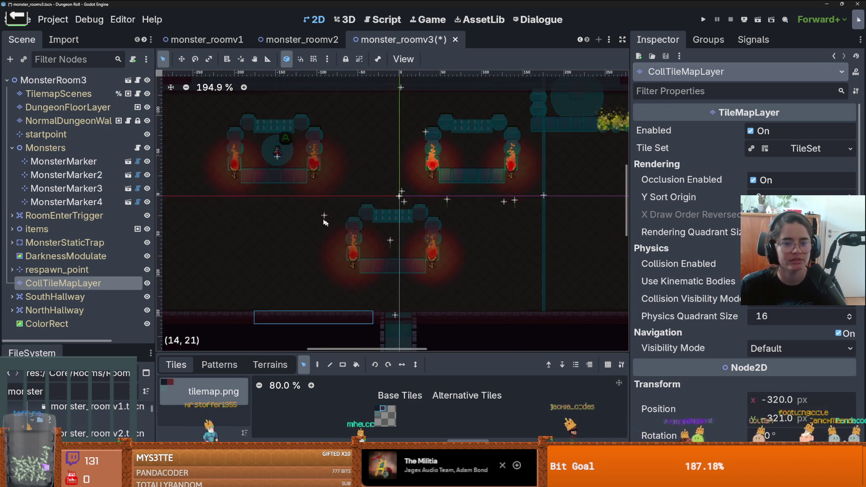
# - Pan across the room and select the second monster marker
pyautogui.moveTo(327, 220); pyautogui.dragTo(391, 236)
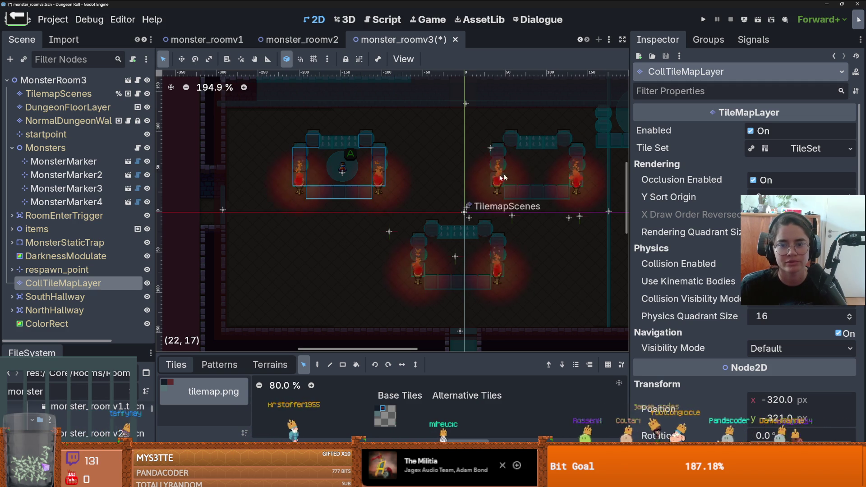
pyautogui.scroll(-1, 429, 172)
pyautogui.scroll(1, 428, 174)
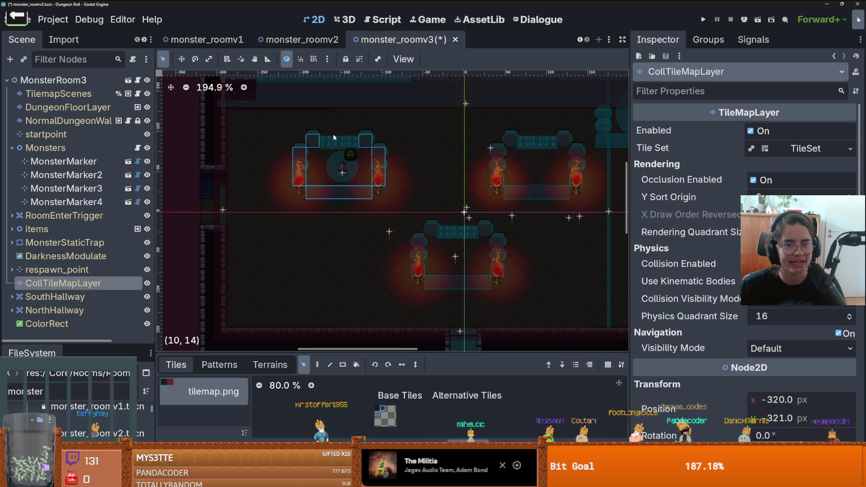
pyautogui.scroll(-3, 416, 138)
pyautogui.hscroll(3, 429, 181)
pyautogui.scroll(3, 399, 188)
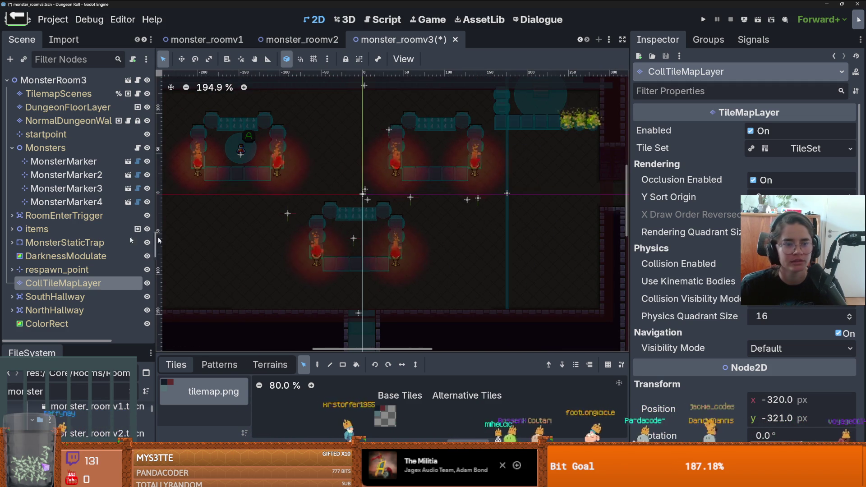
pyautogui.click(84, 178)
# - Select the Bat marker MonsterMarker4, save, and nudge its position slightly
pyautogui.click(87, 192)
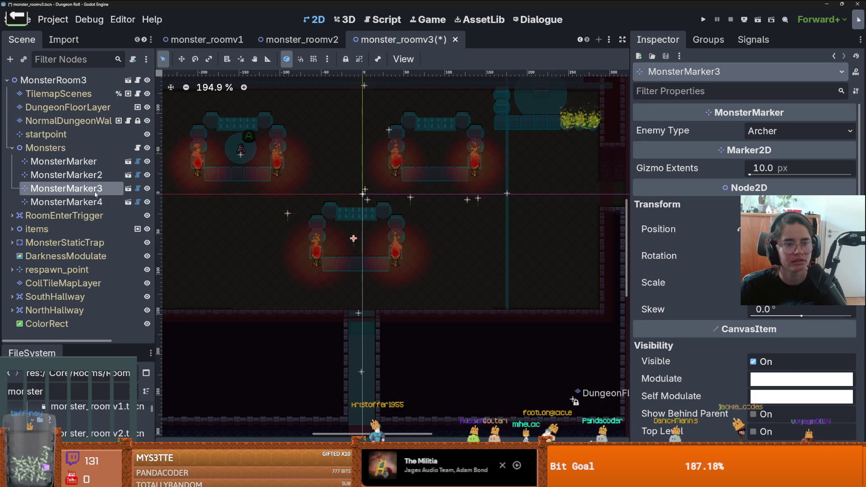
pyautogui.click(94, 202)
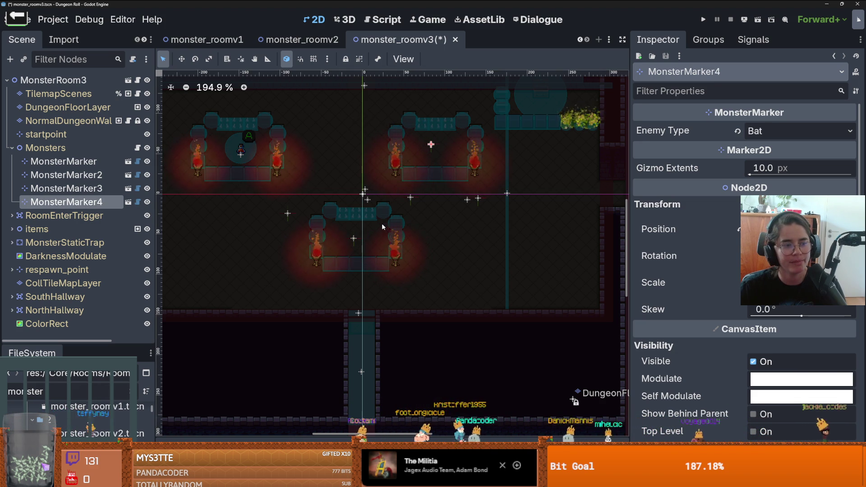
pyautogui.scroll(-3, 382, 223)
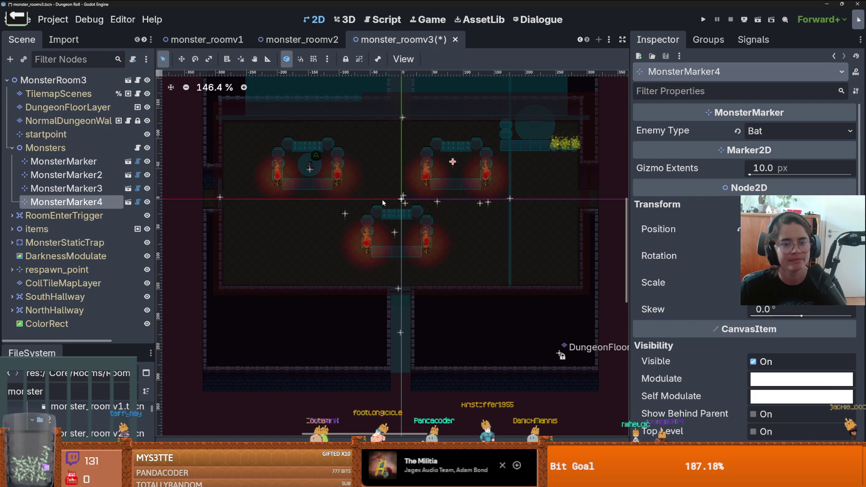
pyautogui.hotkey('ctrl', 's')
pyautogui.scroll(5, 394, 238)
pyautogui.scroll(-4, 349, 283)
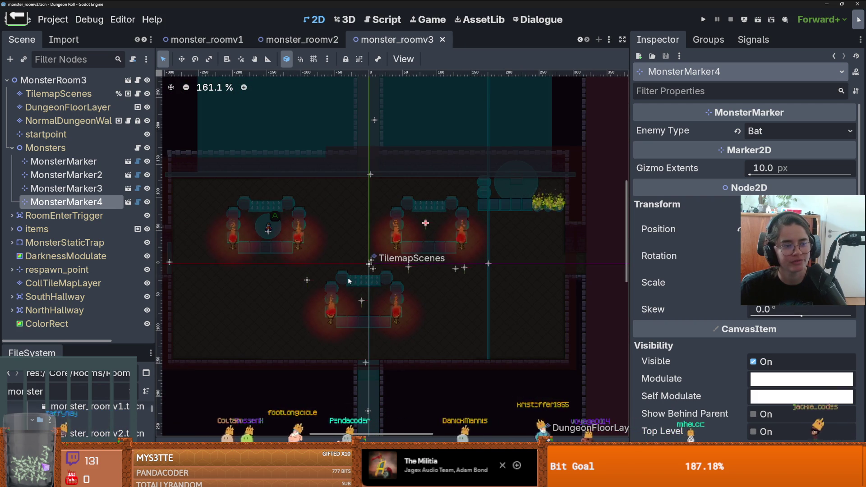
pyautogui.scroll(-1, 347, 279)
pyautogui.scroll(1, 347, 278)
pyautogui.scroll(-1, 347, 278)
pyautogui.scroll(1, 347, 279)
pyautogui.scroll(3, 348, 278)
pyautogui.scroll(-1, 347, 278)
pyautogui.scroll(1, 347, 279)
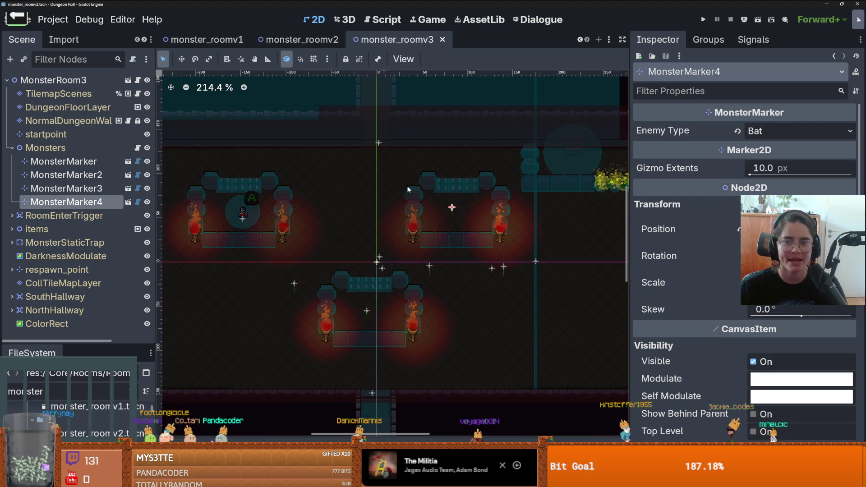
pyautogui.moveTo(458, 209)
pyautogui.mouseDown()
pyautogui.moveTo(350, 197)
pyautogui.moveTo(464, 211)
pyautogui.mouseUp()
# - Duplicate it as MonsterMarker5 with Enemy Type Skeleton Priest, and save the scene
pyautogui.hotkey('ctrl', 'd')
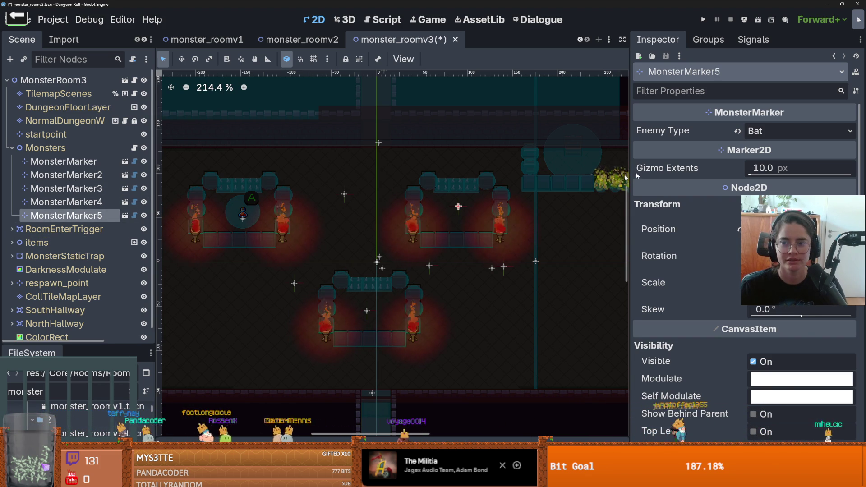
pyautogui.click(799, 131)
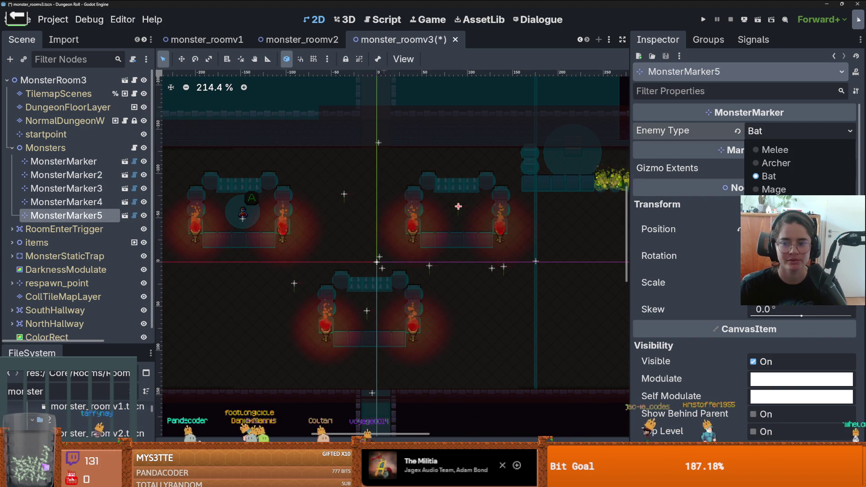
pyautogui.click(785, 215)
pyautogui.scroll(-3, 388, 302)
pyautogui.hotkey('ctrl', 's')
# - Pan to view the whole room, save again, and select the DungeonFloorLayer tile layer
pyautogui.scroll(1, 364, 255)
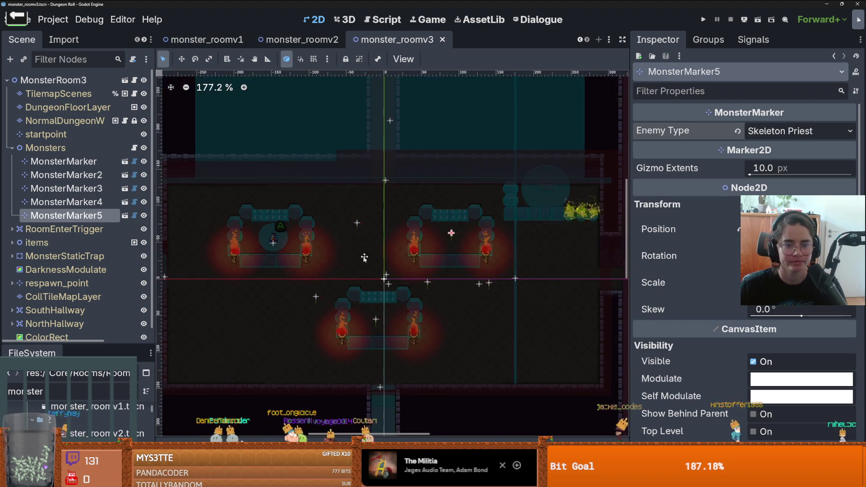
pyautogui.moveTo(383, 296); pyautogui.dragTo(469, 246)
pyautogui.scroll(1, 469, 246)
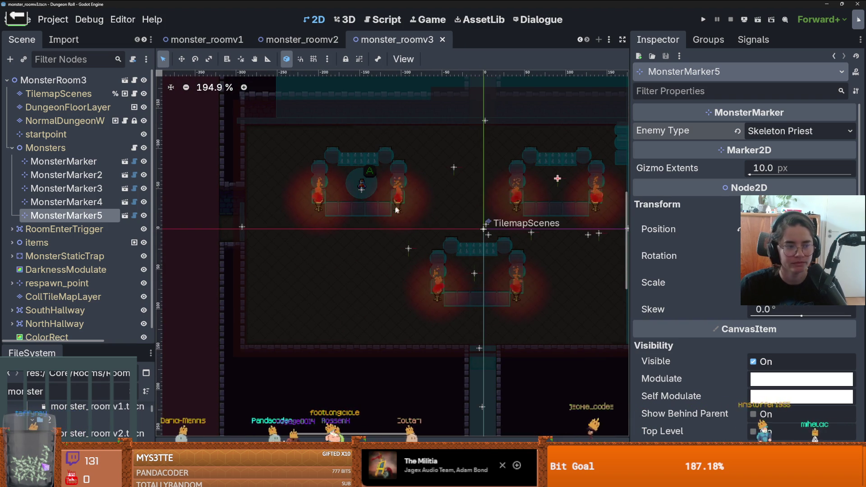
pyautogui.scroll(-4, 427, 222)
pyautogui.scroll(1, 427, 219)
pyautogui.moveTo(427, 220); pyautogui.dragTo(294, 228)
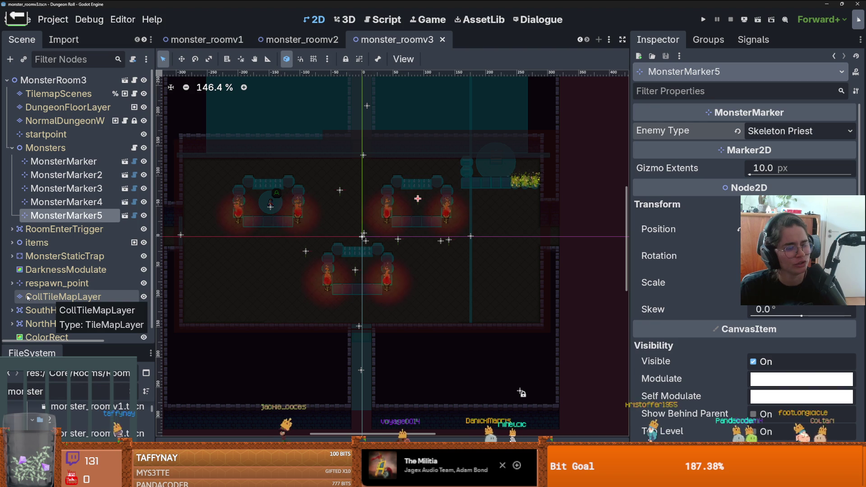
pyautogui.scroll(2, 316, 293)
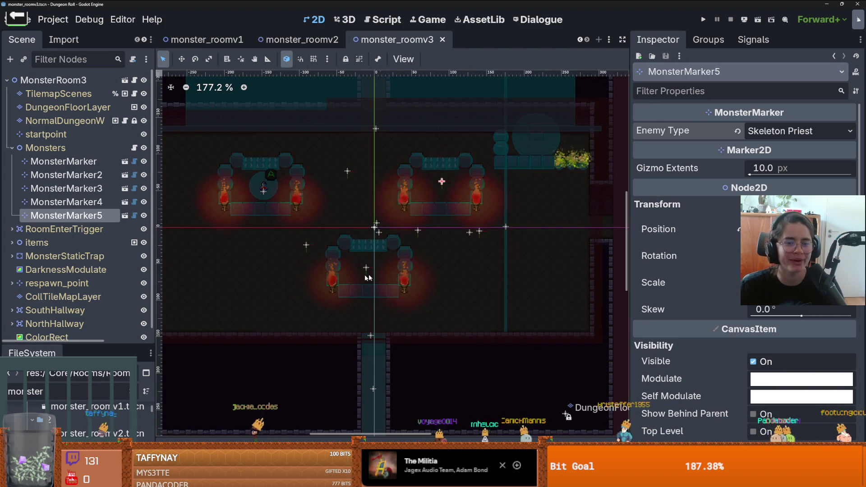
pyautogui.hotkey('ctrl', 's')
pyautogui.scroll(-2, 316, 285)
pyautogui.scroll(2, 361, 284)
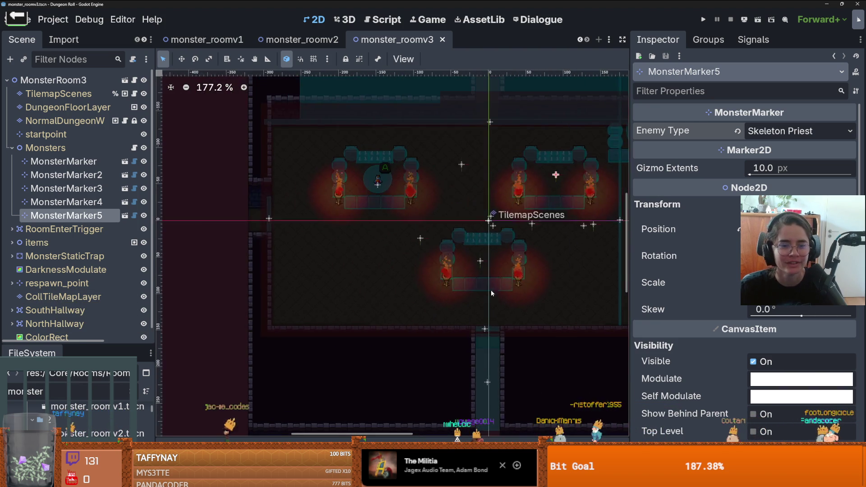
pyautogui.scroll(-2, 369, 288)
pyautogui.scroll(1, 370, 288)
pyautogui.click(90, 107)
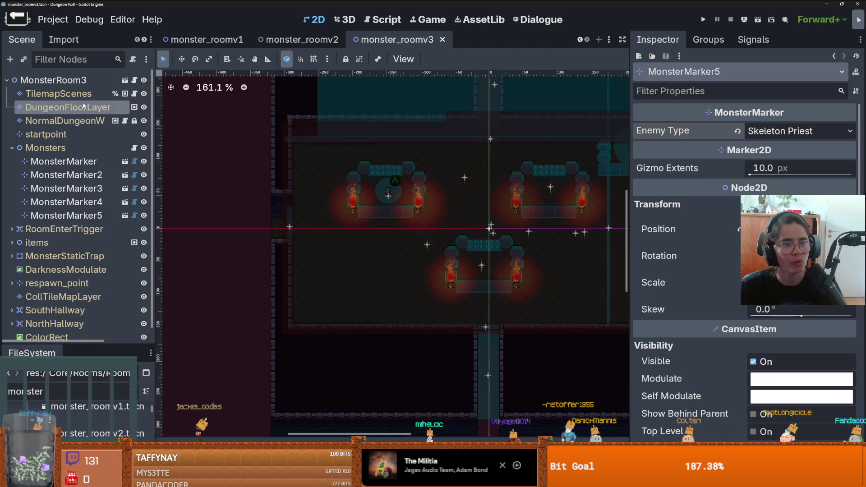
# - Select the TilemapScenes layer and enlarge the tile list showing its scene tiles
pyautogui.click(90, 94)
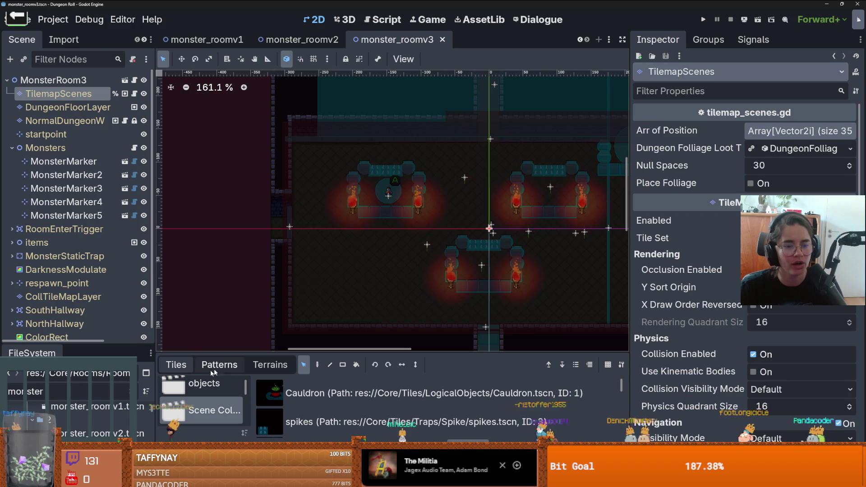
pyautogui.moveTo(221, 353); pyautogui.dragTo(222, 281)
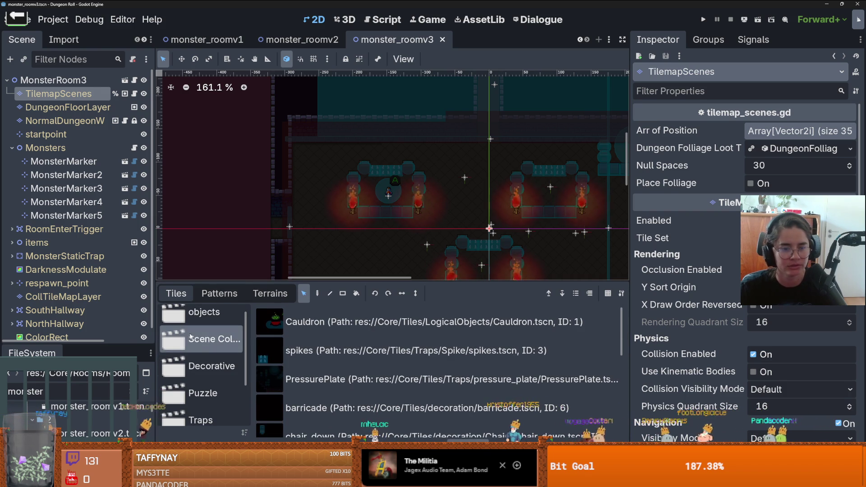
pyautogui.scroll(-3, 321, 241)
pyautogui.scroll(1, 321, 241)
pyautogui.scroll(-1, 321, 241)
pyautogui.scroll(1, 320, 241)
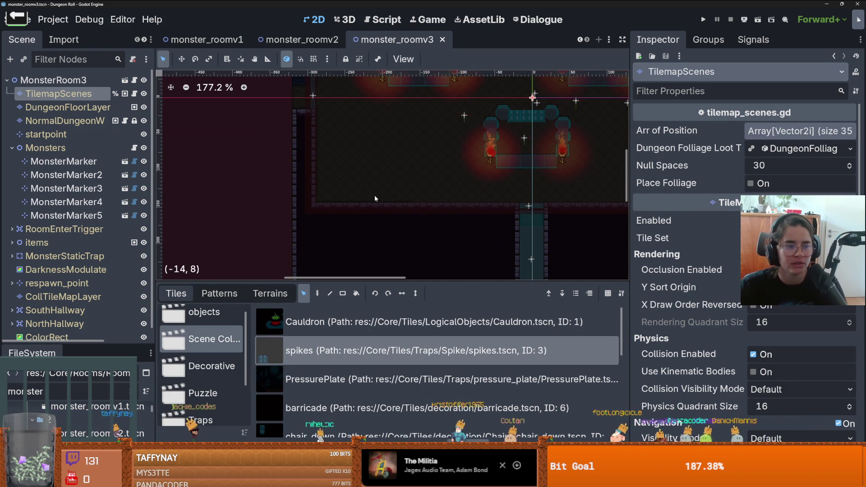
pyautogui.scroll(2, 354, 209)
pyautogui.scroll(-2, 354, 210)
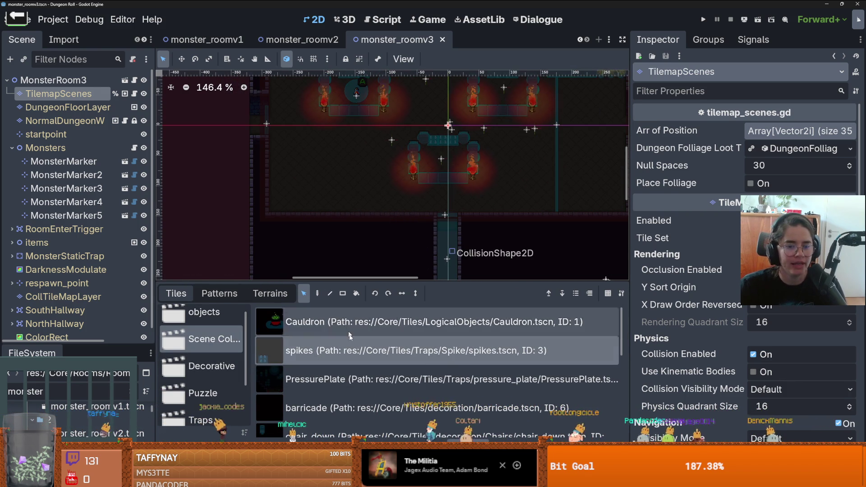
# - Make the tile list panel taller still, then run the project to test the room
pyautogui.moveTo(409, 282); pyautogui.dragTo(412, 249)
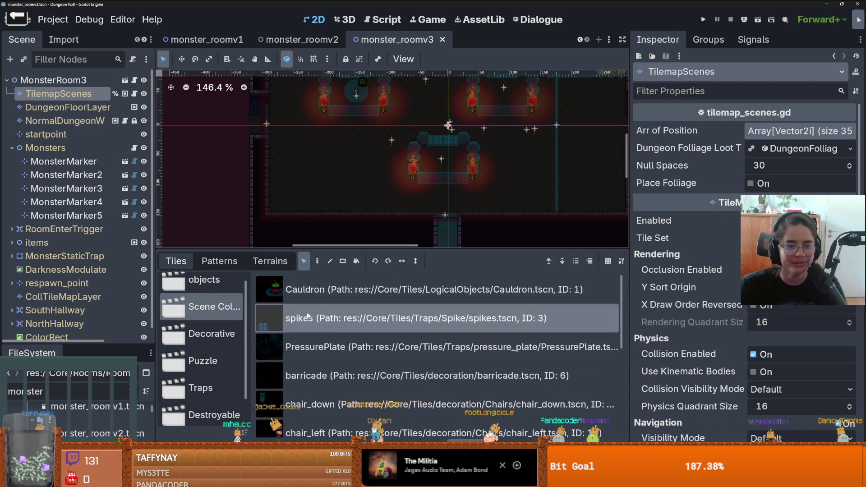
pyautogui.scroll(1, 316, 186)
pyautogui.scroll(-7, 370, 196)
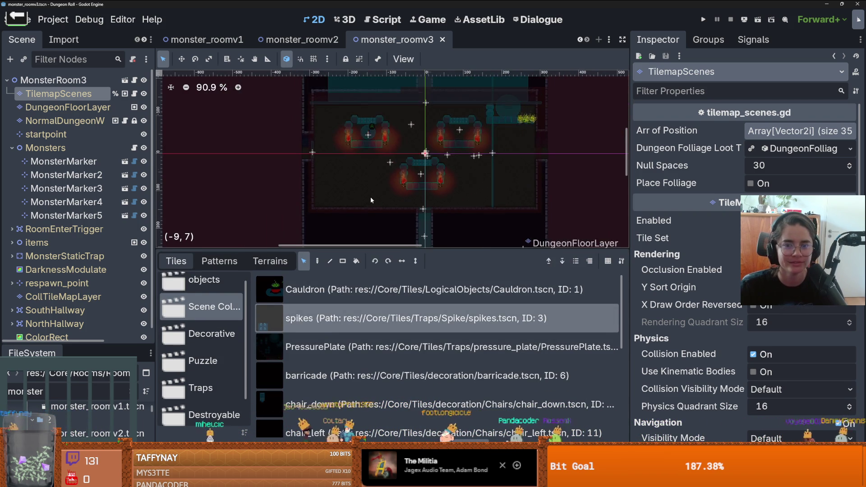
pyautogui.scroll(6, 369, 204)
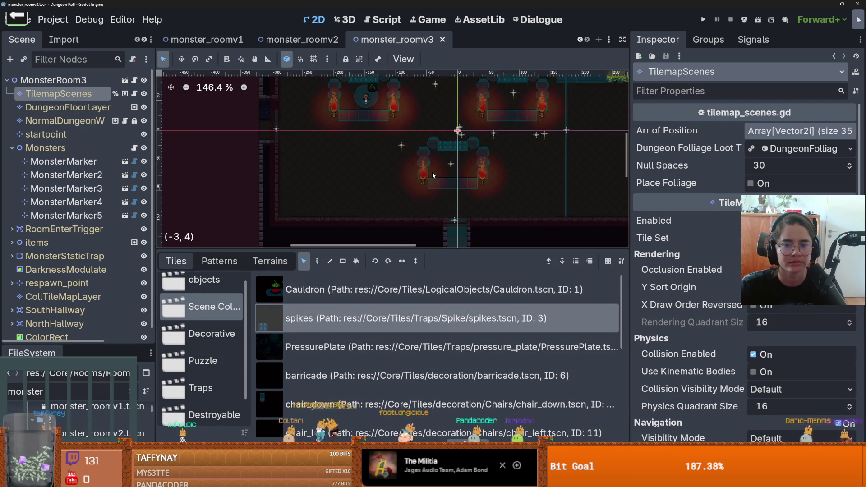
pyautogui.scroll(-1, 465, 128)
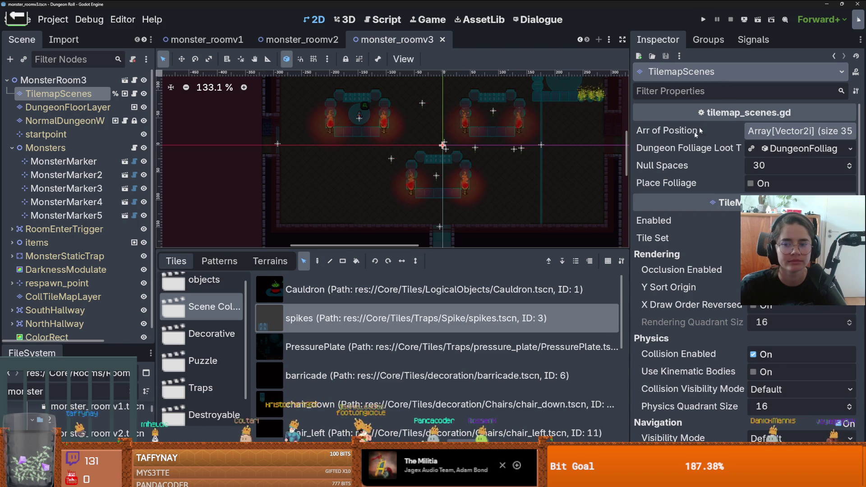
pyautogui.click(703, 20)
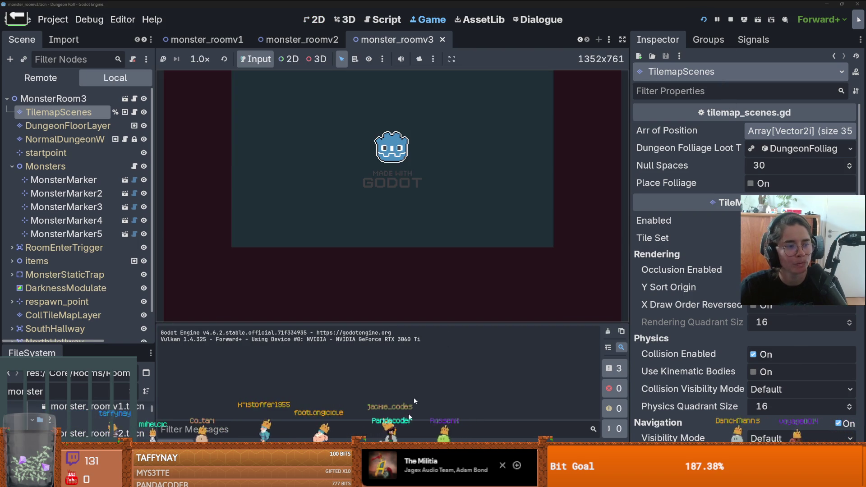
# - Stop the running game and return to monster_roomv3 in the 2D editor
pyautogui.click(731, 19)
pyautogui.scroll(-3, 491, 159)
pyautogui.scroll(3, 477, 211)
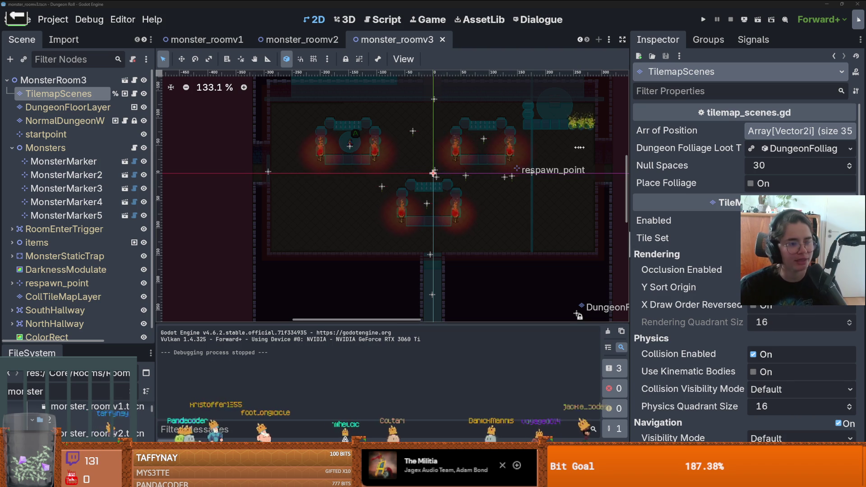
pyautogui.scroll(1, 460, 187)
# - Save monster_roomv3, collapse Monsters, and expand RoomEnterTrigger to reveal its CollisionShape2D
pyautogui.scroll(-1, 472, 177)
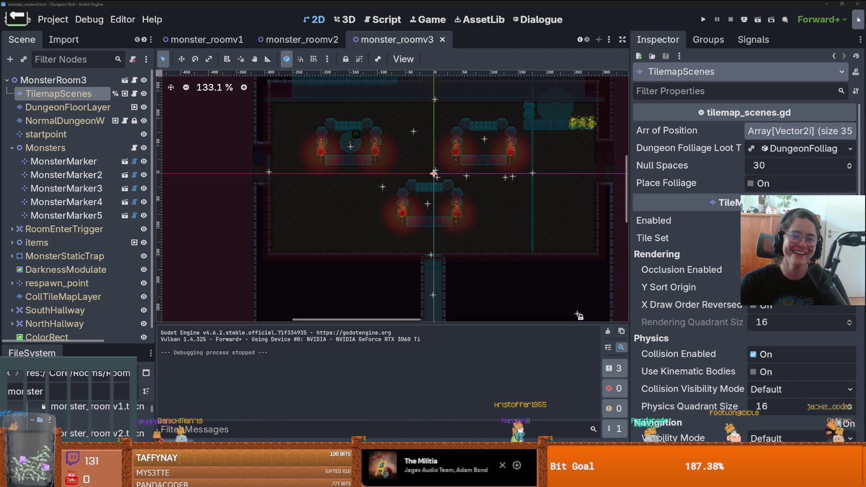
pyautogui.scroll(-1, 394, 312)
pyautogui.hotkey('ctrl', 's')
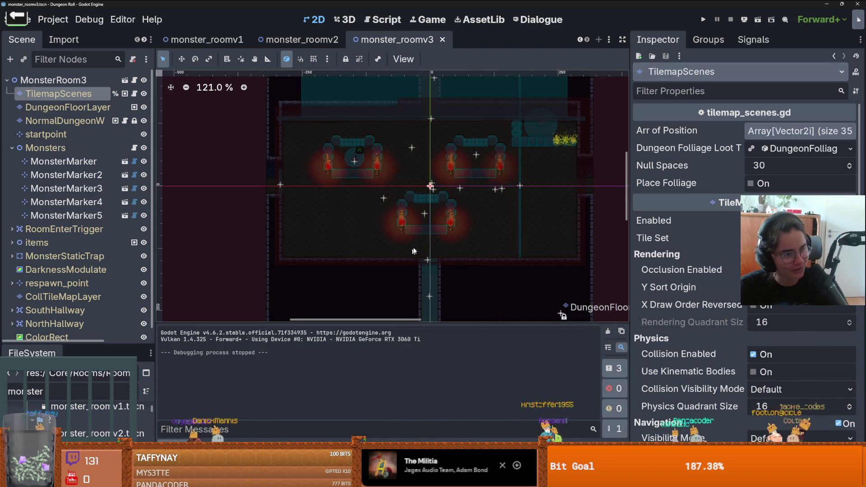
pyautogui.scroll(4, 428, 260)
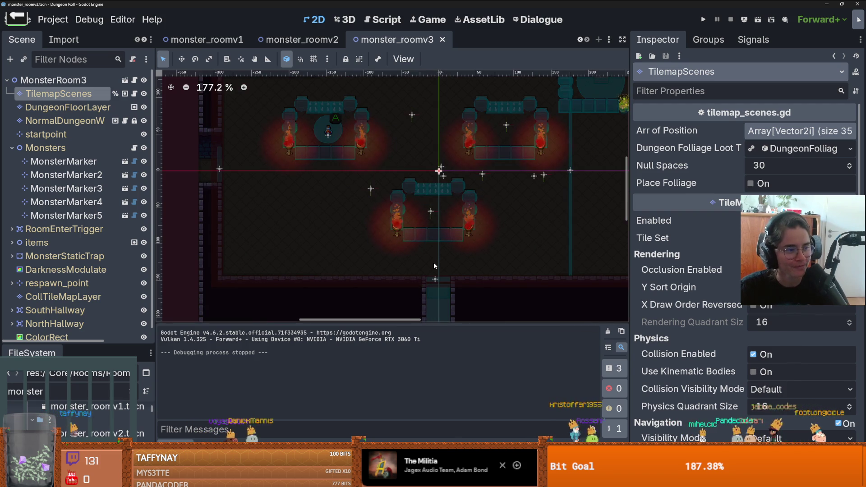
pyautogui.scroll(-1, 434, 266)
pyautogui.scroll(1, 434, 266)
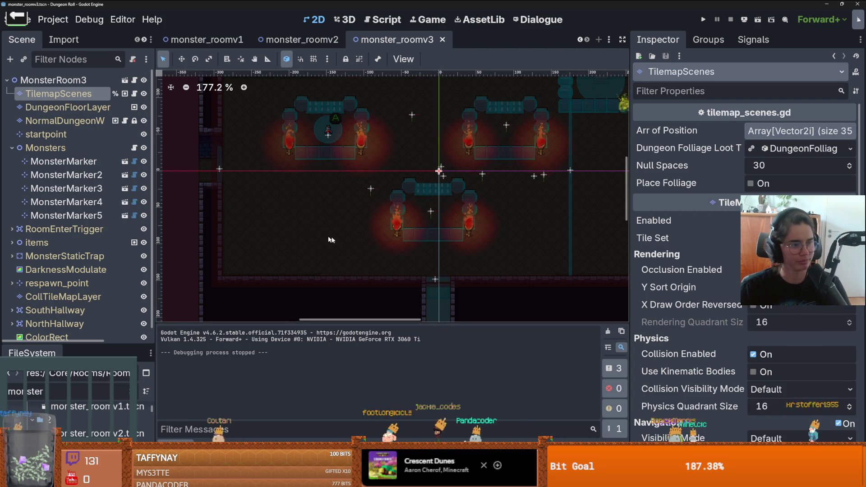
pyautogui.scroll(2, 396, 277)
pyautogui.hotkey('ctrl', 's')
pyautogui.scroll(-5, 427, 250)
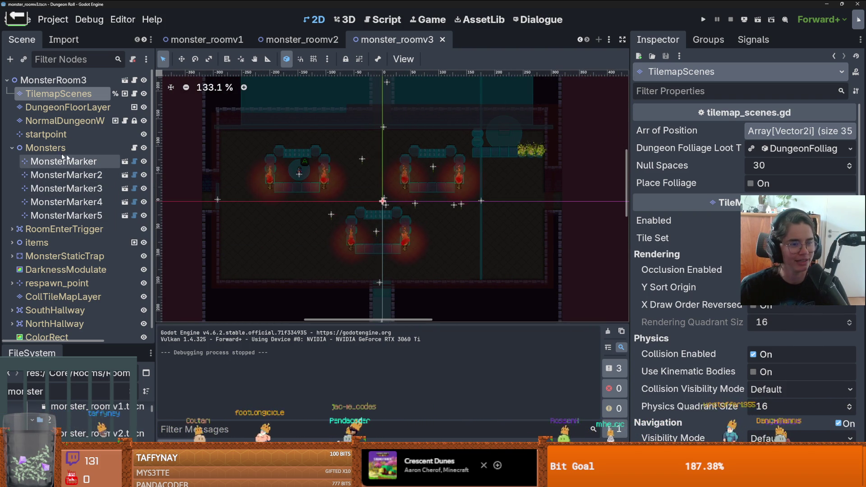
pyautogui.click(11, 148)
pyautogui.click(11, 161)
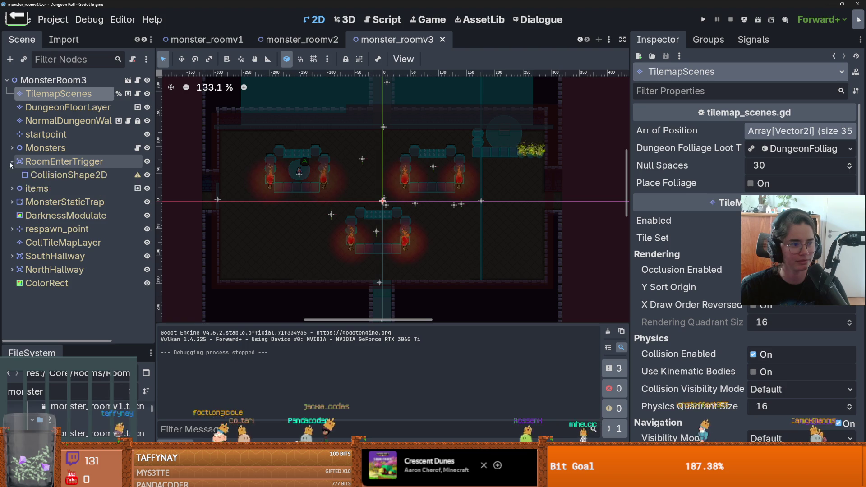
# - Give the trigger's CollisionShape2D a new RectangleShape2D
pyautogui.click(104, 176)
pyautogui.click(789, 130)
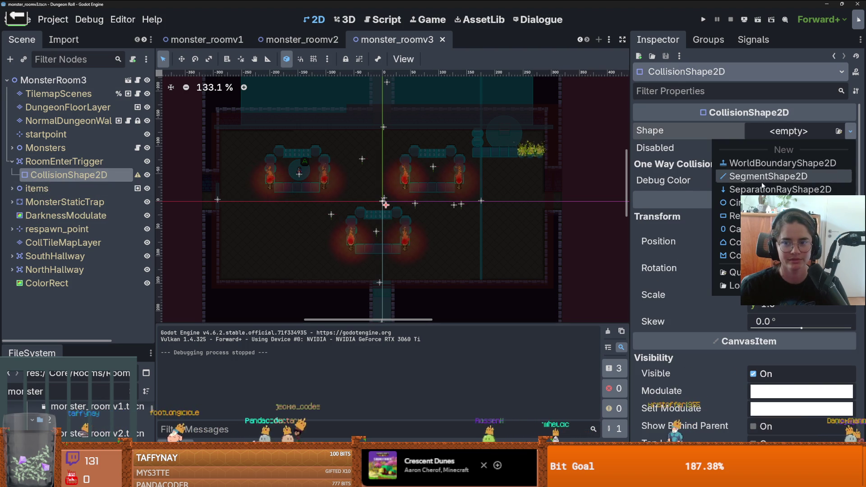
pyautogui.click(767, 217)
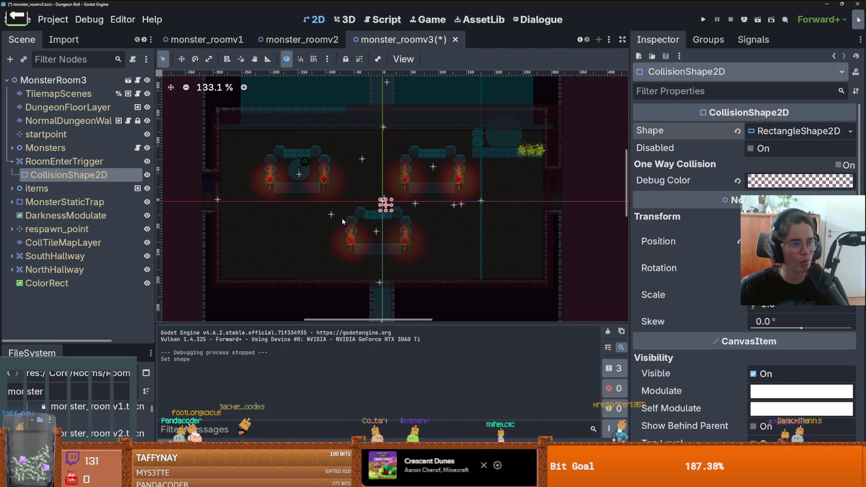
pyautogui.scroll(-2, 317, 233)
pyautogui.scroll(3, 316, 231)
pyautogui.scroll(-3, 327, 221)
pyautogui.scroll(4, 356, 205)
# - Stretch the rectangle over the whole room, save, and run the game with F5
pyautogui.moveTo(384, 204)
pyautogui.mouseDown()
pyautogui.moveTo(265, 158)
pyautogui.moveTo(192, 110)
pyautogui.moveTo(185, 116)
pyautogui.mouseUp()
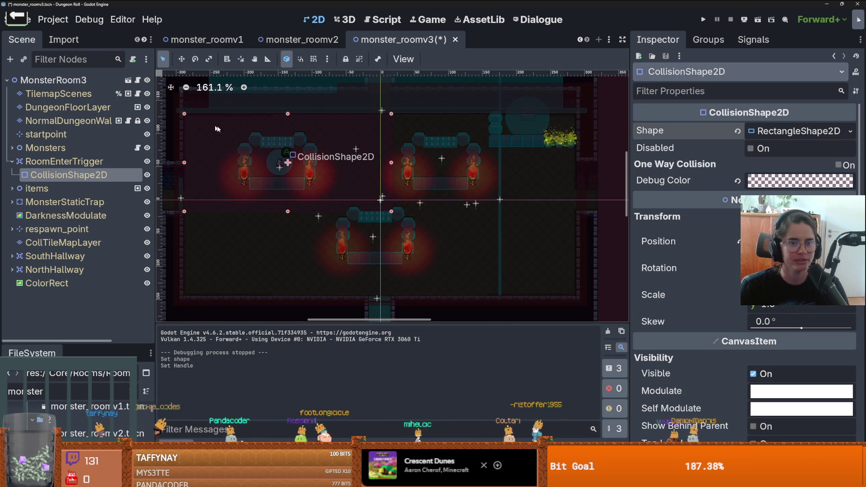
pyautogui.moveTo(391, 211); pyautogui.dragTo(574, 295)
pyautogui.hotkey('ctrl', 's')
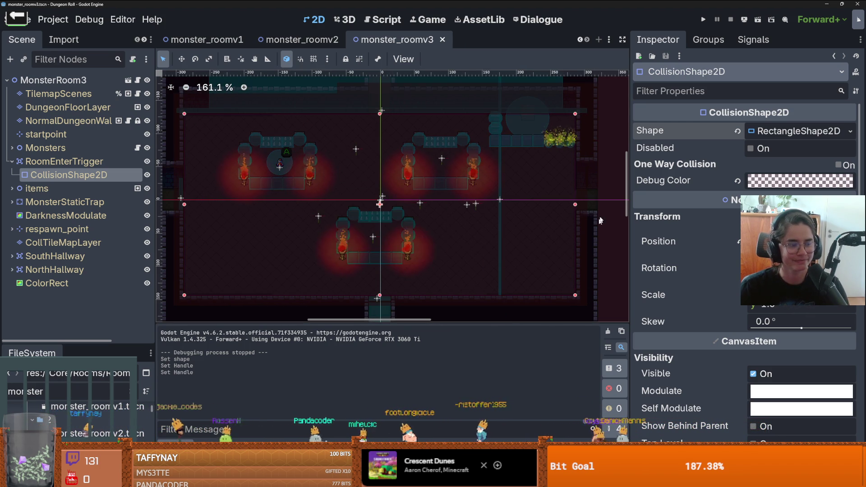
pyautogui.press('F5')
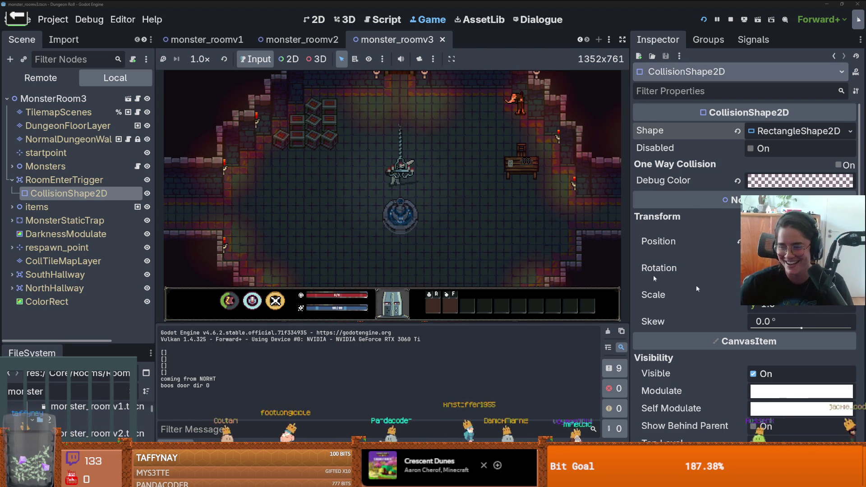
# - Swing the sword and walk the knight left, up and right out through the north door
pyautogui.click(455, 202)
pyautogui.press('a')
pyautogui.press('w')
pyautogui.press('d')
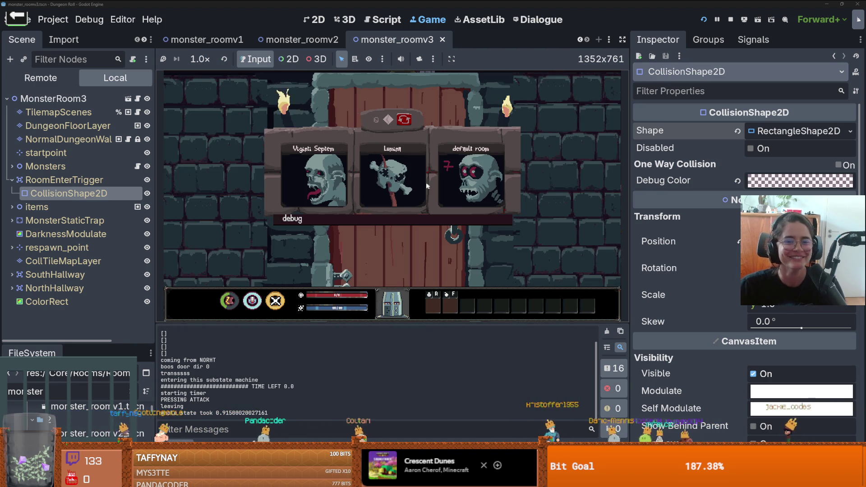
# - Enable debug to list every room card and pick the next room to load
pyautogui.click(409, 221)
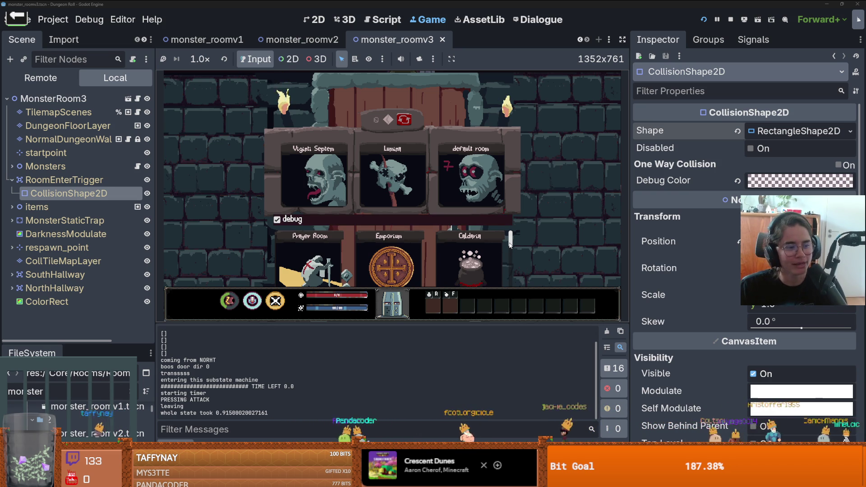
pyautogui.moveTo(510, 244); pyautogui.dragTo(511, 260)
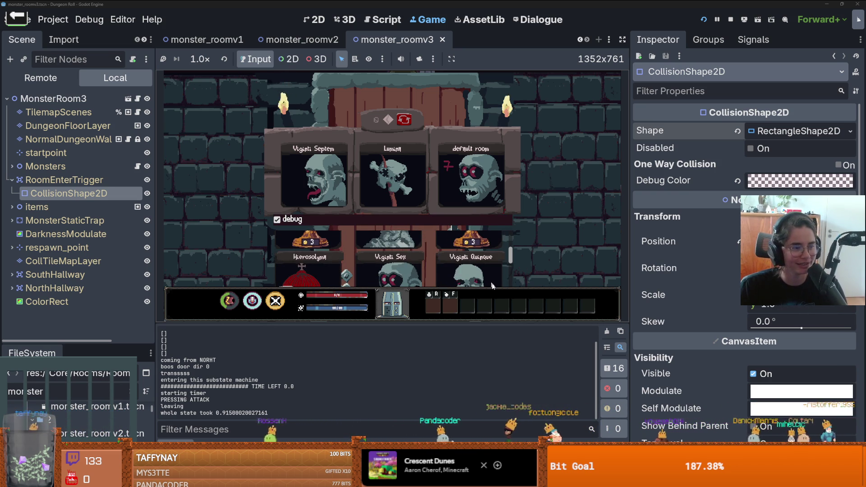
pyautogui.moveTo(512, 259); pyautogui.dragTo(508, 277)
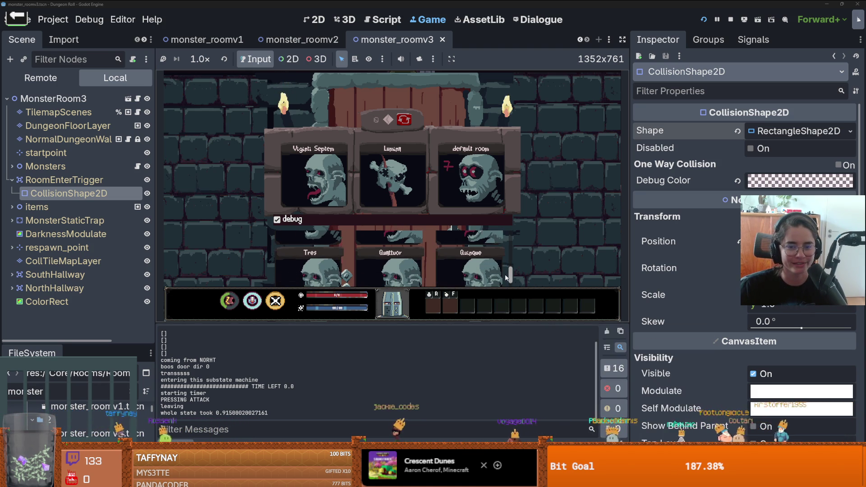
pyautogui.moveTo(510, 277); pyautogui.dragTo(517, 283)
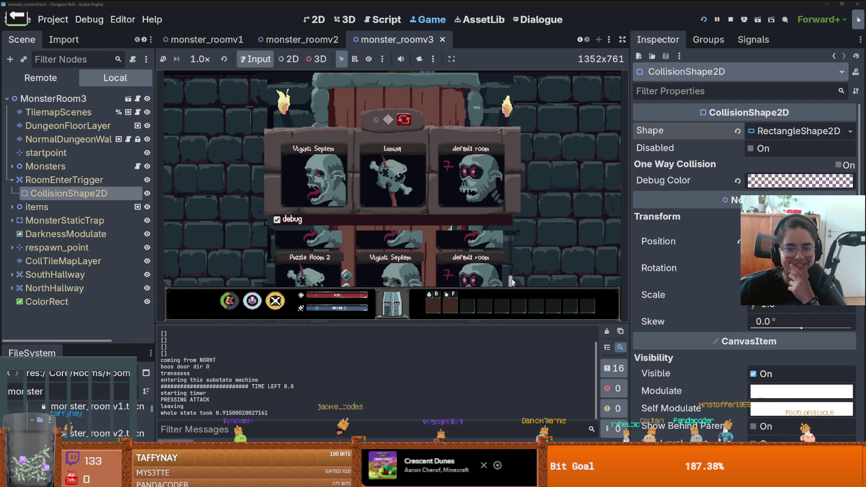
pyautogui.click(375, 259)
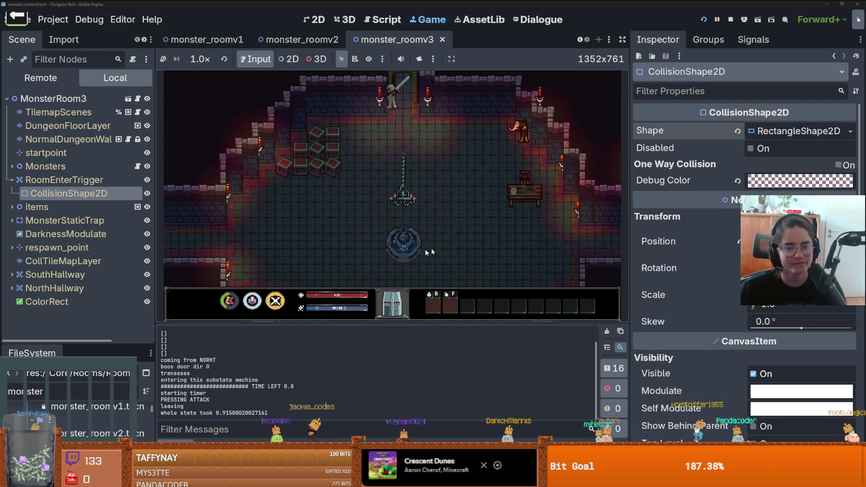
# - Walk the knight through the monster room in several directions, then stop the run with F8
pyautogui.press('w')
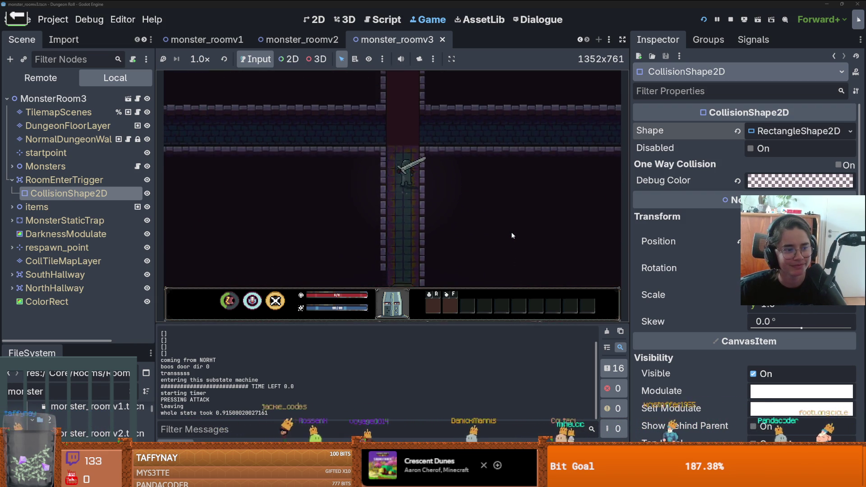
pyautogui.press('w')
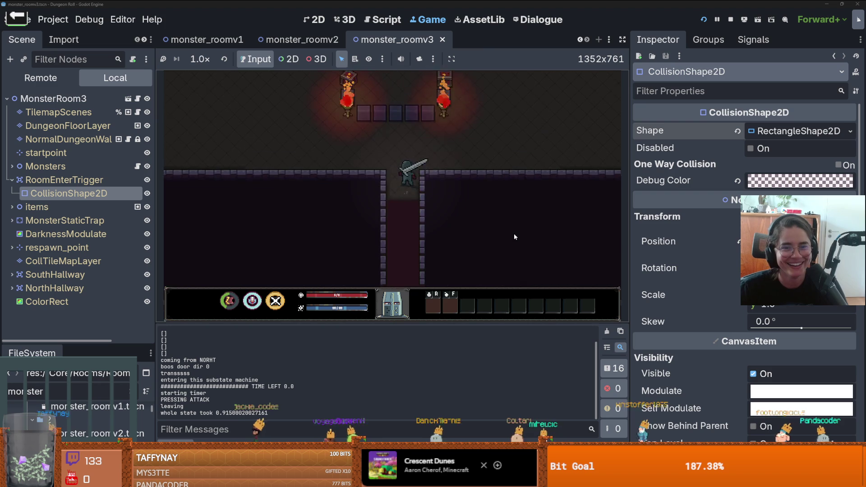
pyautogui.press('a')
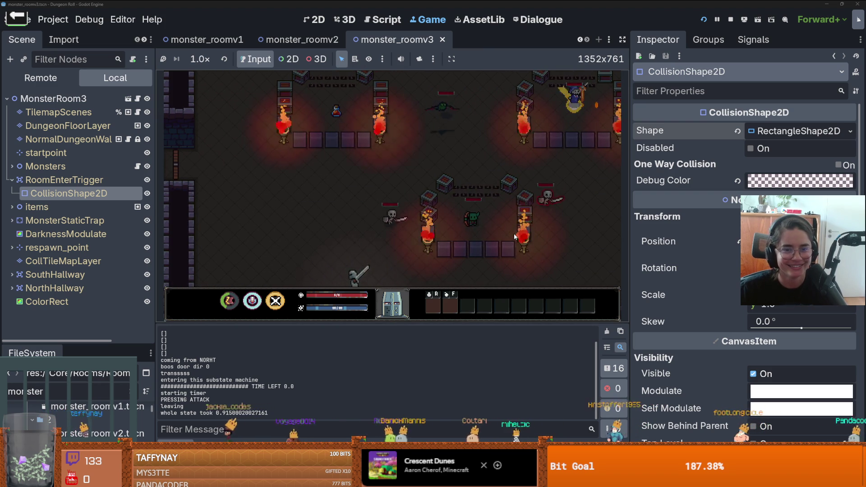
pyautogui.press('w')
pyautogui.press('d')
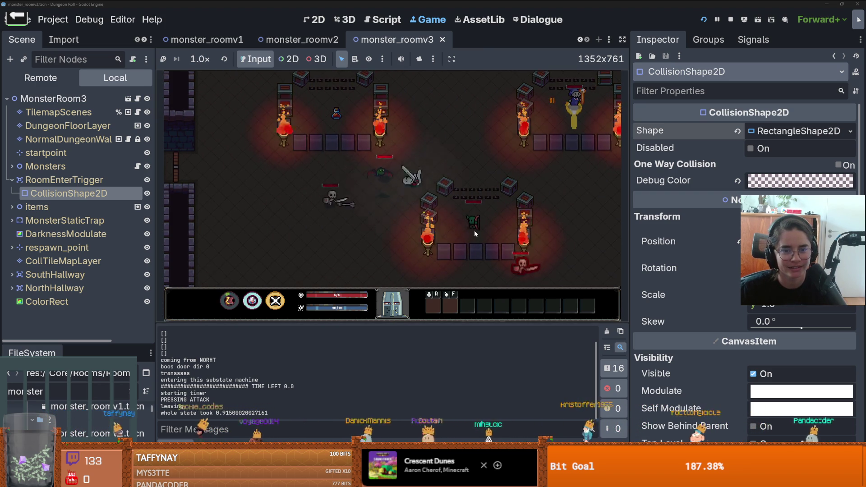
pyautogui.press('w')
pyautogui.press('d')
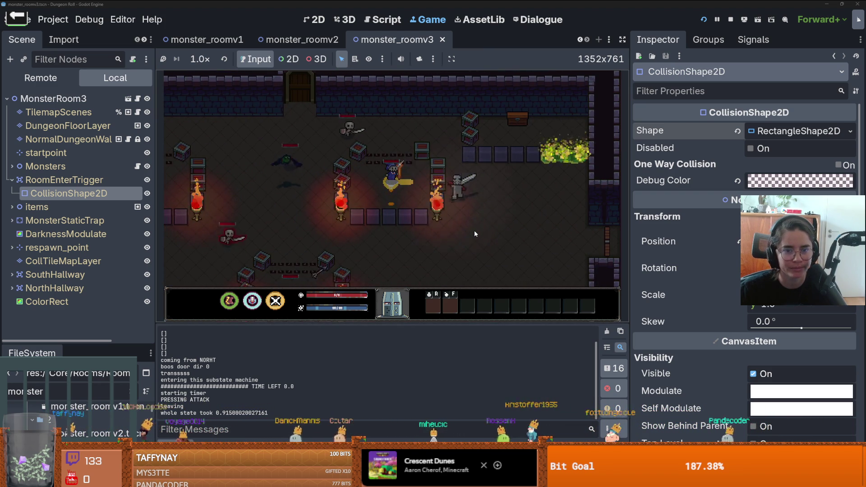
pyautogui.press('s')
pyautogui.press('a')
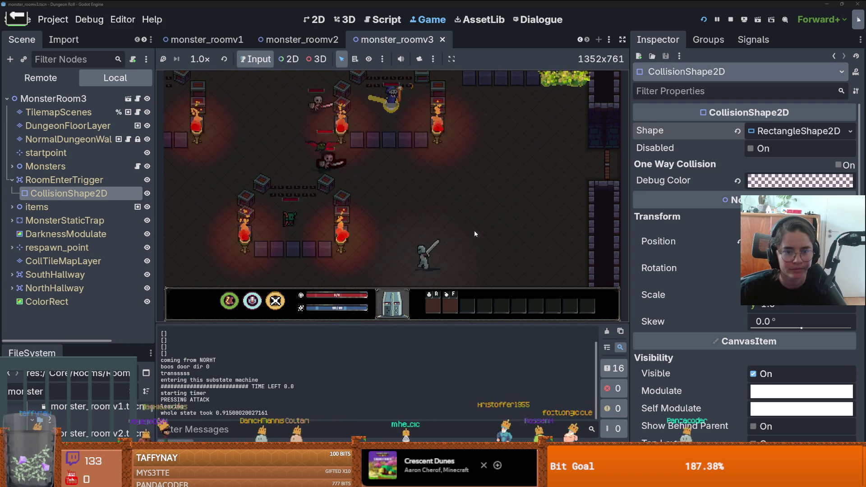
pyautogui.press('F8')
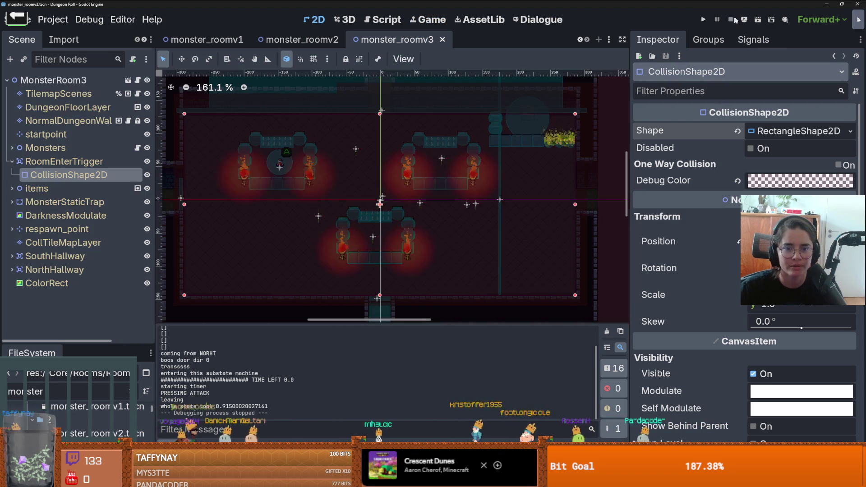
# - On NormalDungeonWallTilemapLayer, cut the bottom wall row and paste it back in place
pyautogui.scroll(-3, 370, 203)
pyautogui.scroll(-2, 535, 285)
pyautogui.scroll(1, 499, 302)
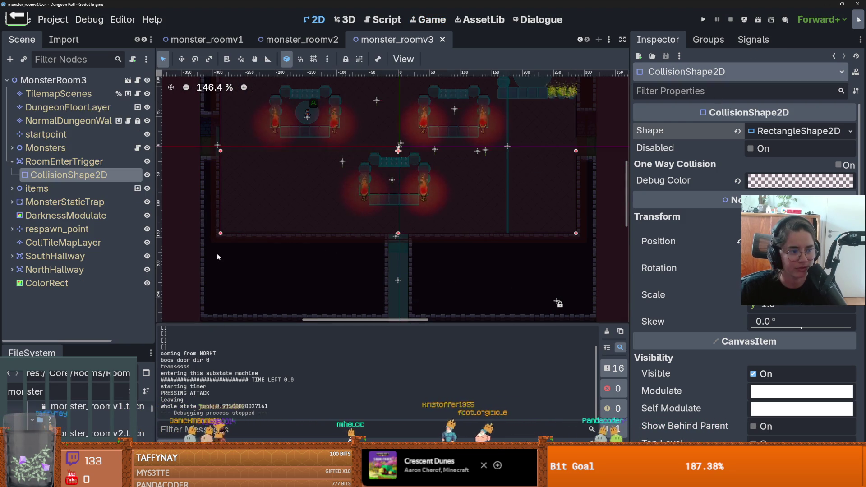
pyautogui.click(68, 121)
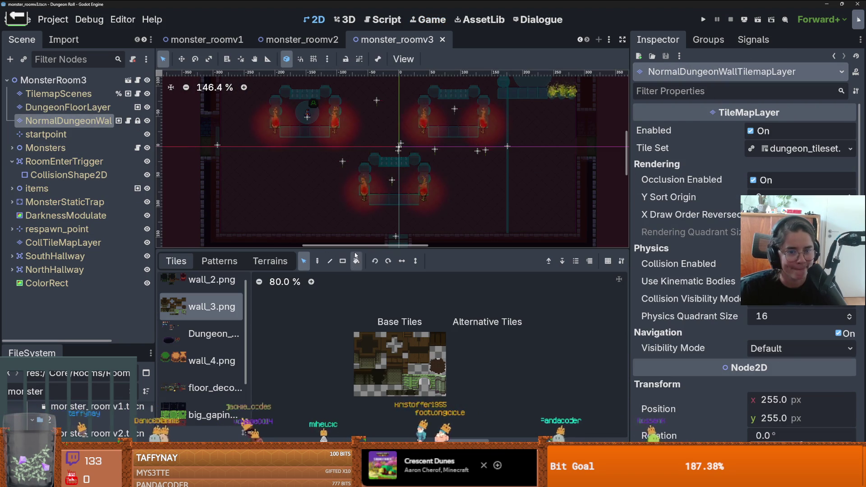
pyautogui.moveTo(320, 247); pyautogui.dragTo(321, 319)
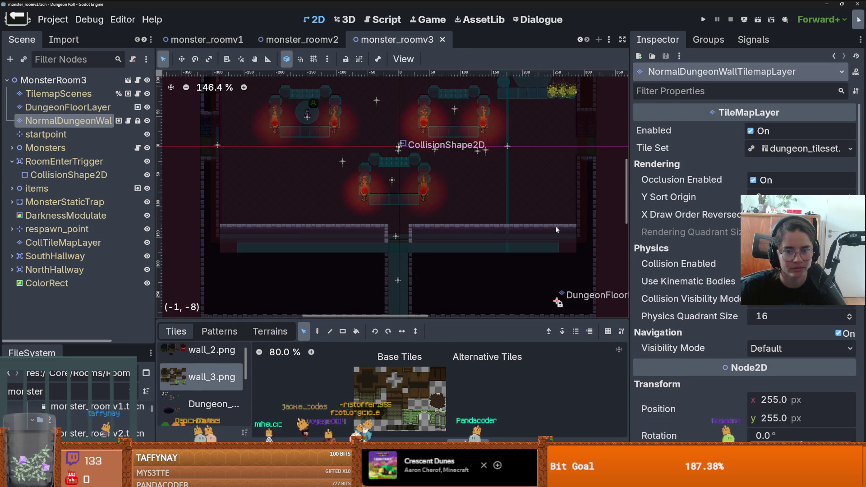
pyautogui.press('Delete')
pyautogui.hotkey('ctrl', 'v')
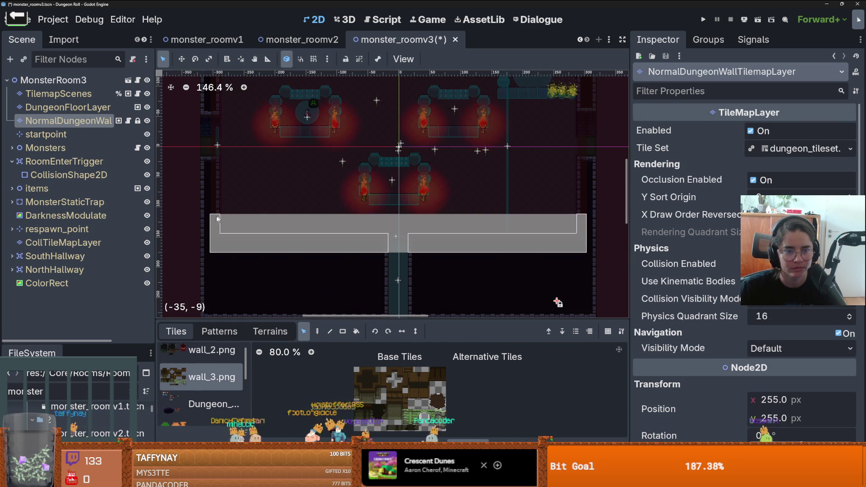
pyautogui.click(216, 227)
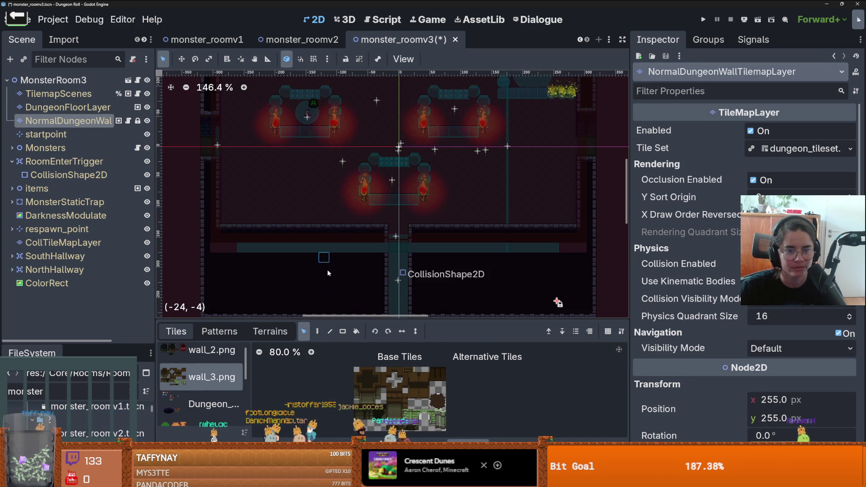
# - Erase the leftover tiles beneath the left and right wall sections, then switch to the browser
pyautogui.scroll(1, 332, 275)
pyautogui.moveTo(396, 228); pyautogui.dragTo(185, 231)
pyautogui.press('Delete')
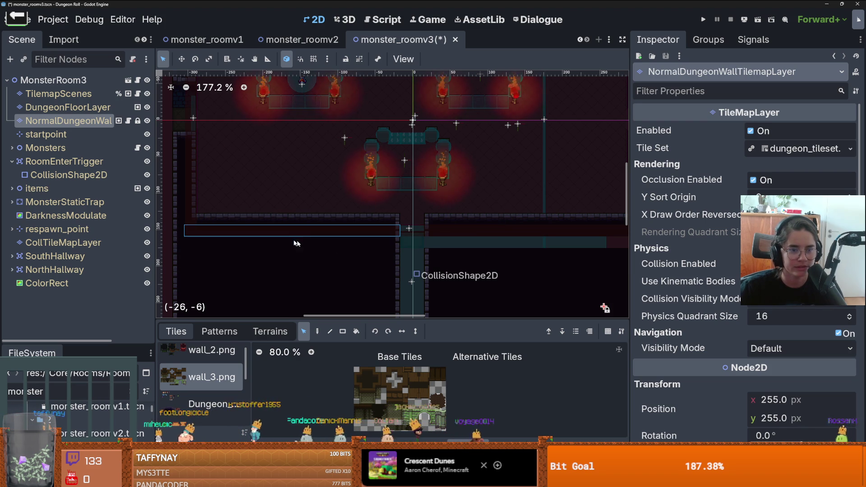
pyautogui.moveTo(426, 230)
pyautogui.mouseDown()
pyautogui.moveTo(563, 230)
pyautogui.moveTo(369, 220)
pyautogui.mouseUp()
pyautogui.scroll(-1, 562, 227)
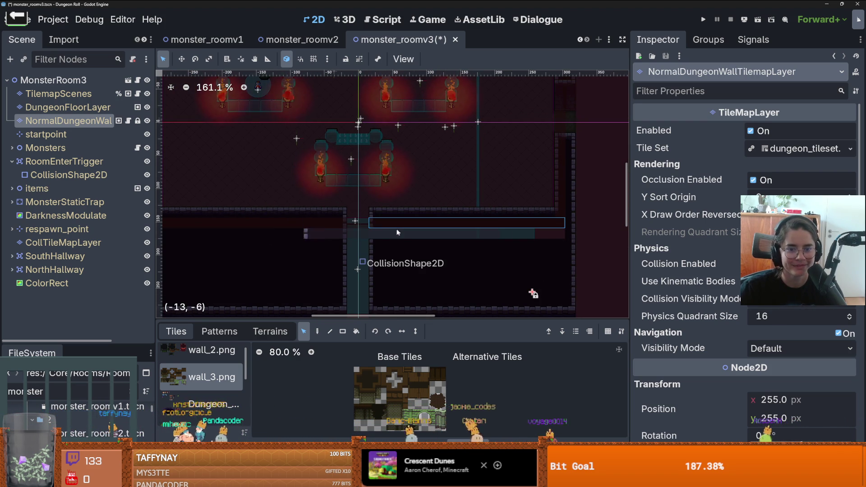
pyautogui.press('Delete')
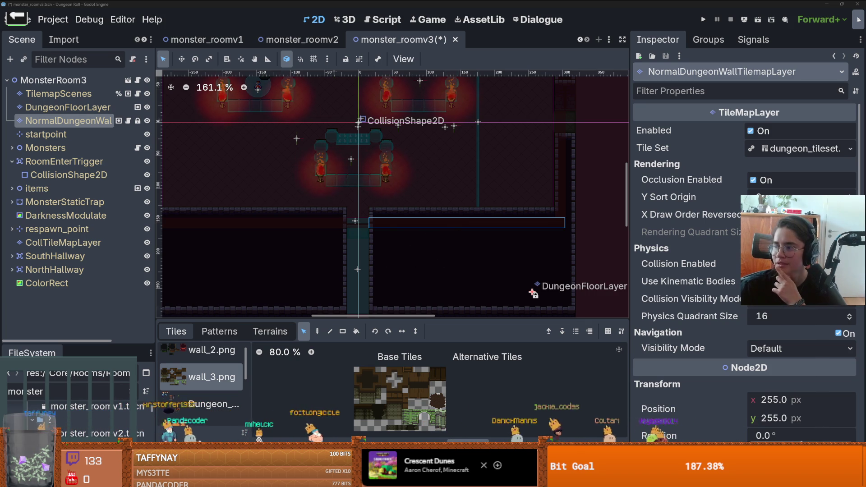
pyautogui.hotkey('alt', 'Tab')
pyautogui.scroll(-5, 375, 223)
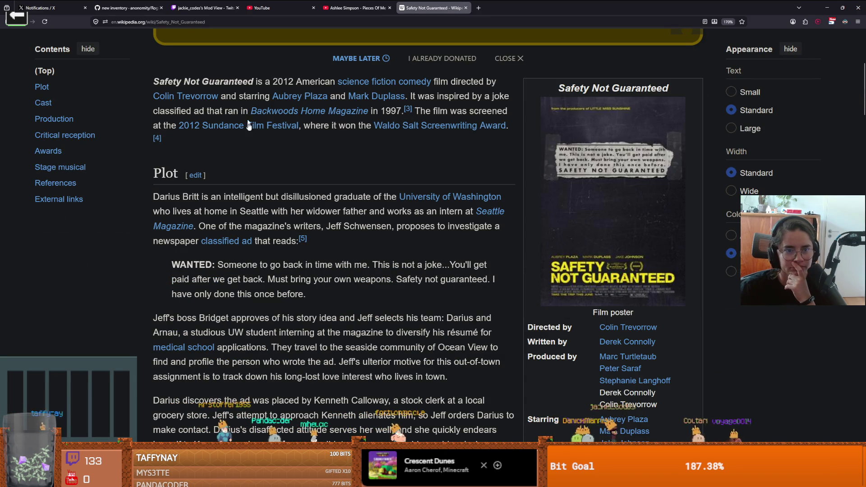
# - Read through the Safety Not Guaranteed article's Plot and Cast, then go back to the launcher
pyautogui.moveTo(390, 99)
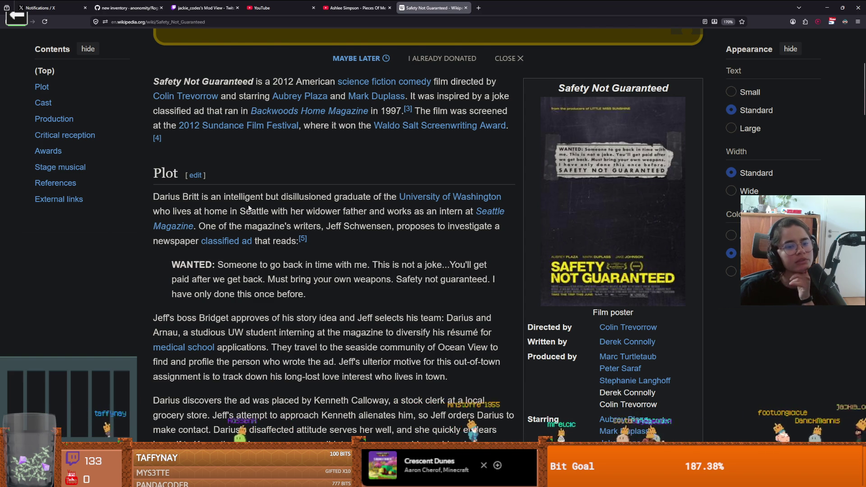
pyautogui.scroll(-2, 249, 208)
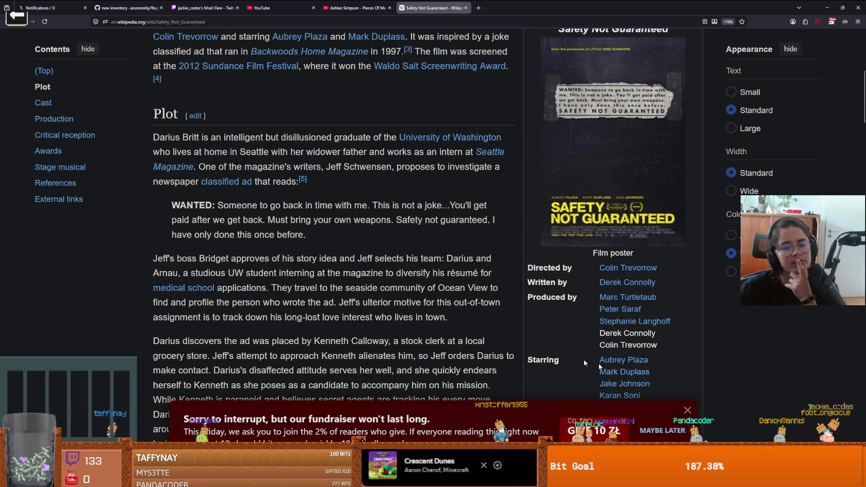
pyautogui.scroll(8, 461, 203)
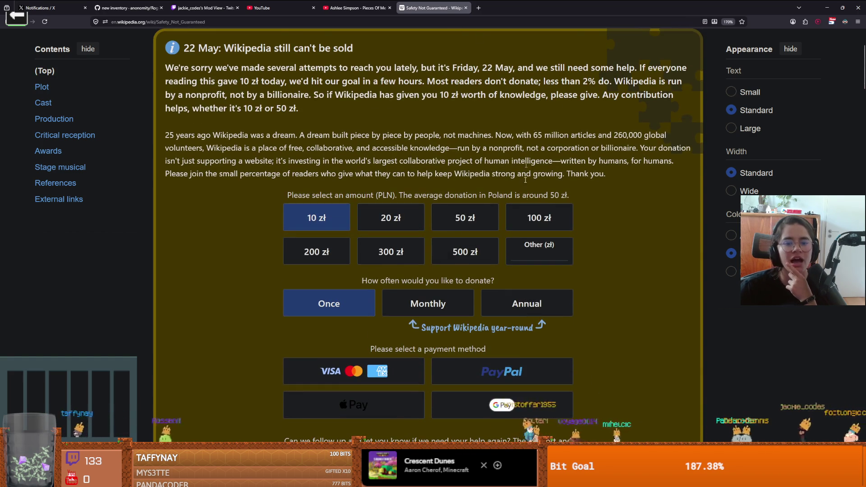
pyautogui.scroll(-10, 461, 203)
pyautogui.scroll(-5, 569, 362)
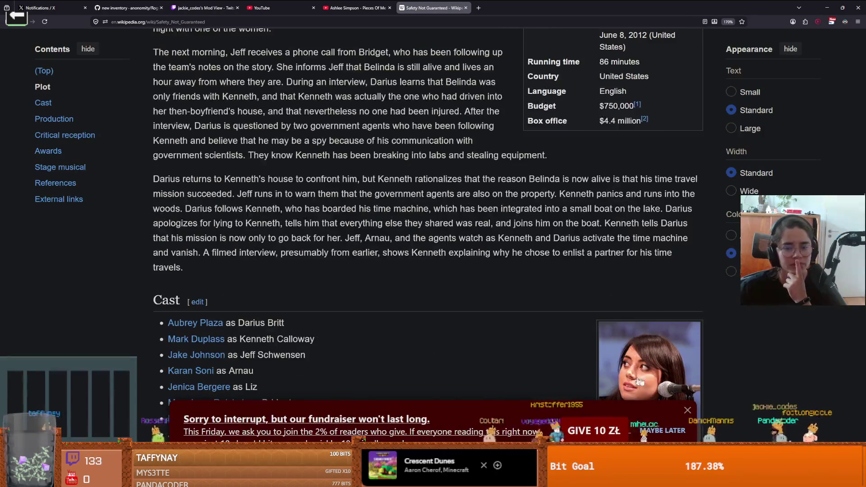
pyautogui.scroll(-3, 491, 300)
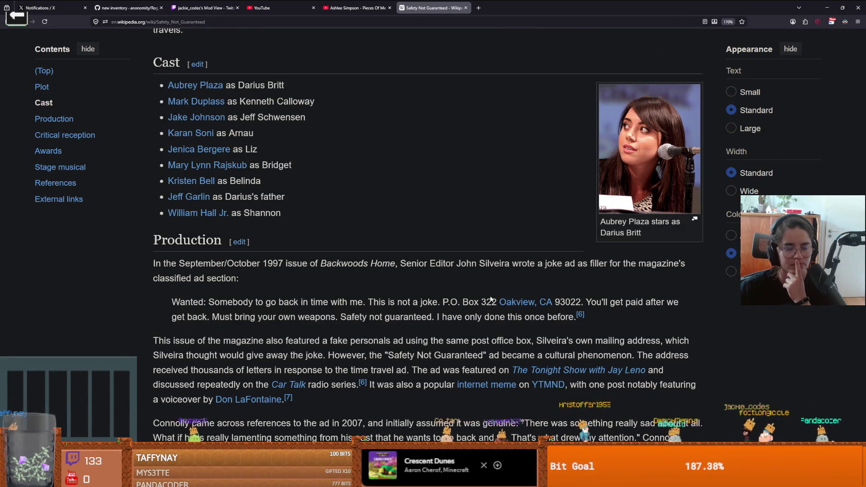
pyautogui.scroll(10, 491, 300)
pyautogui.scroll(-3, 491, 297)
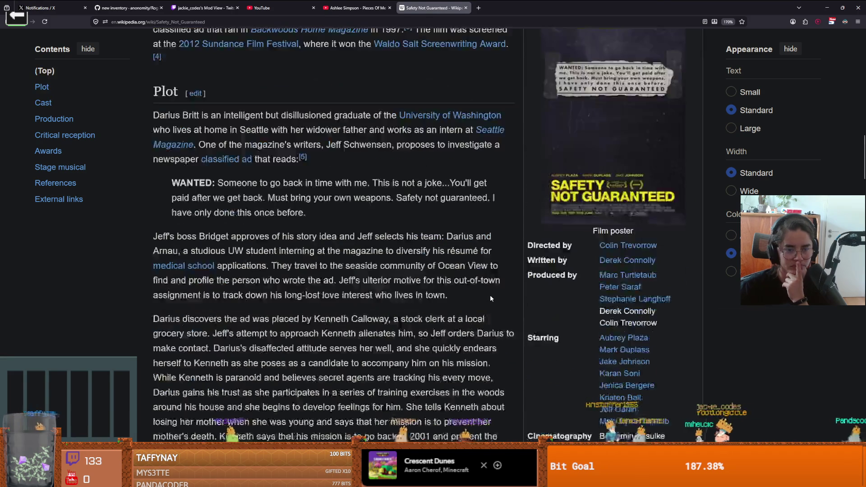
pyautogui.scroll(6, 491, 297)
pyautogui.scroll(-3, 490, 297)
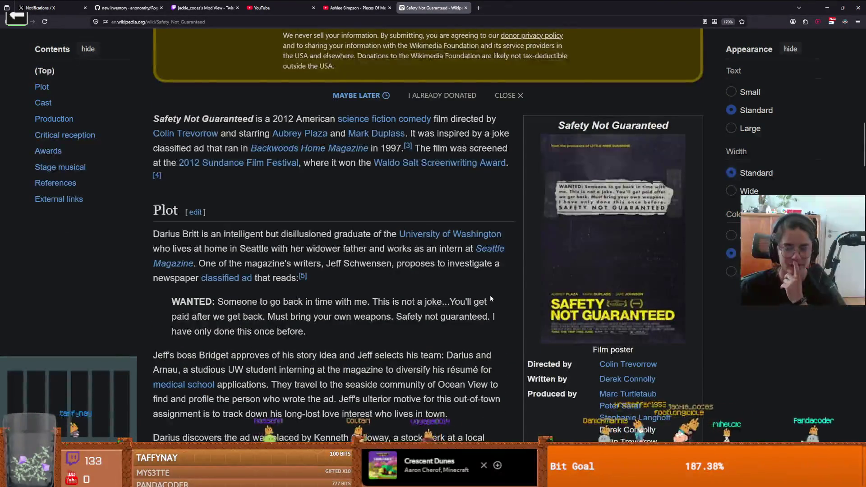
pyautogui.scroll(-3, 491, 298)
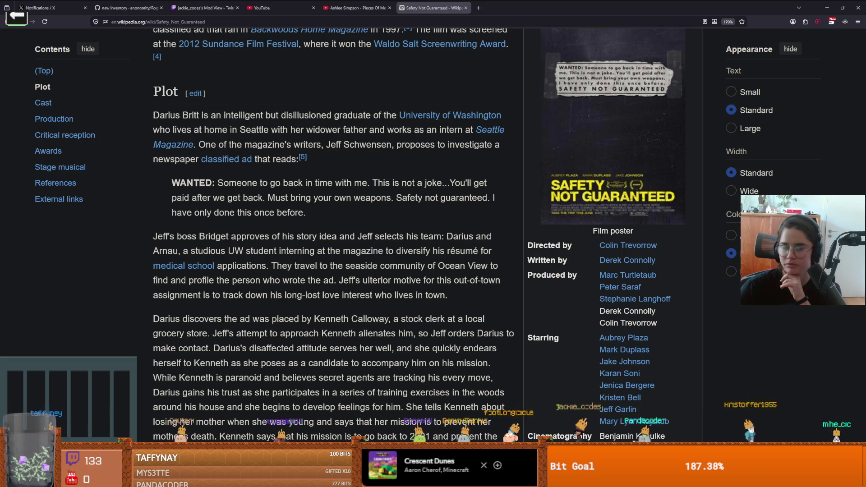
pyautogui.click(17, 18)
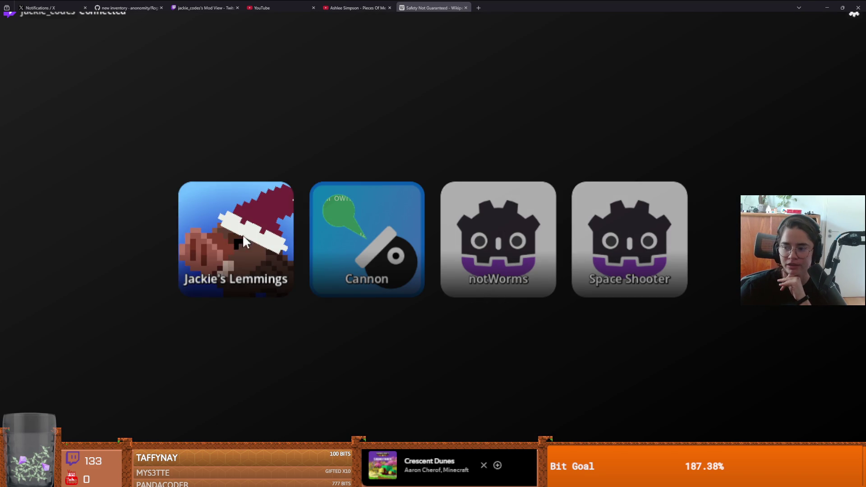
# - Start the Cannon game from the launcher's four titles
pyautogui.click(352, 253)
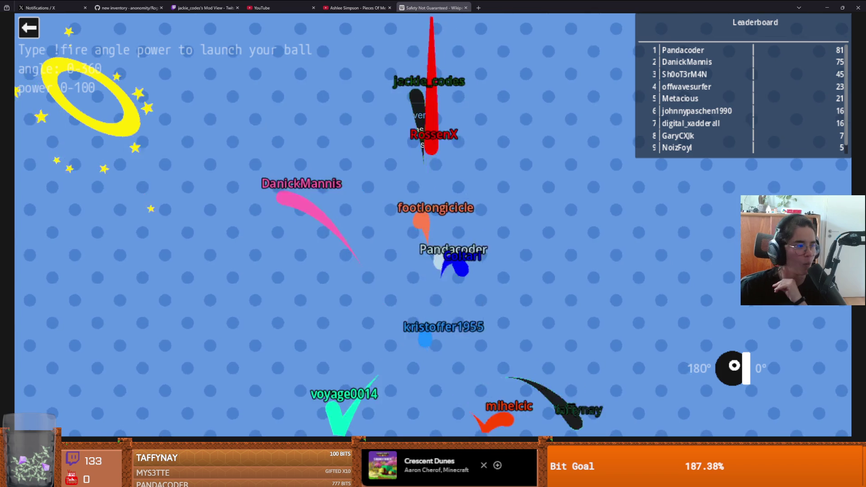
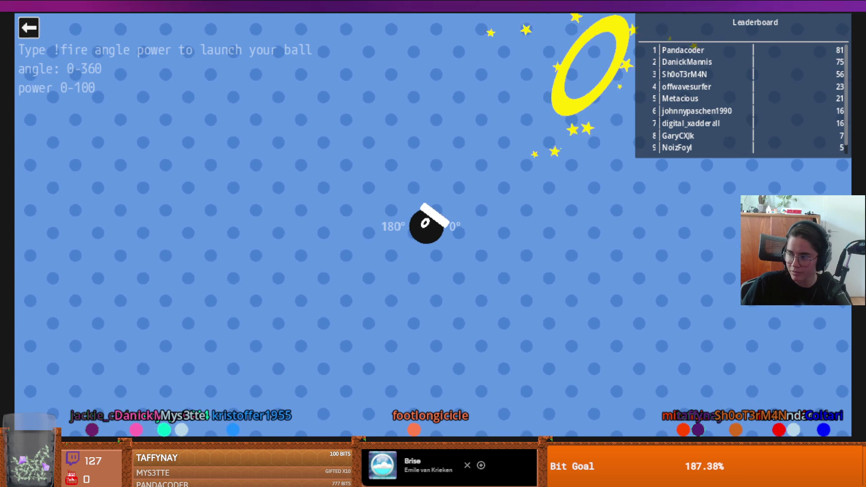
# - Close the ball-launching game and play the Doo Wop (That Thing) karaoke video, leaving it paused
pyautogui.click(36, 28)
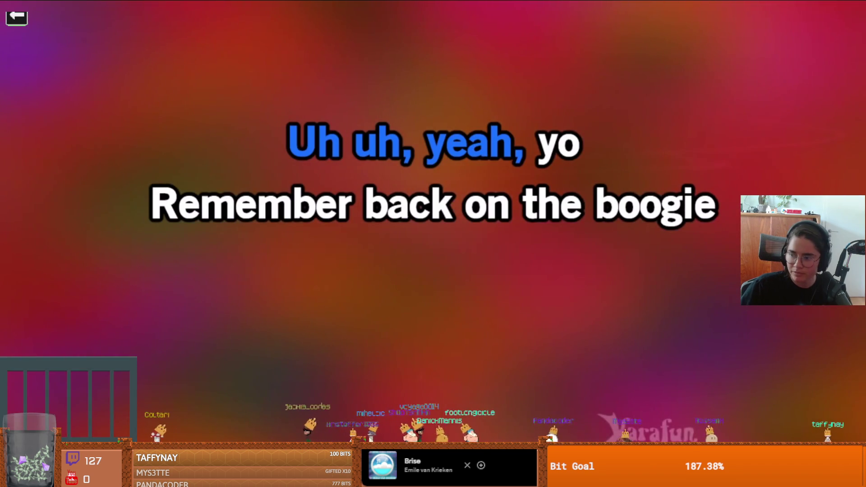
pyautogui.moveTo(767, 362)
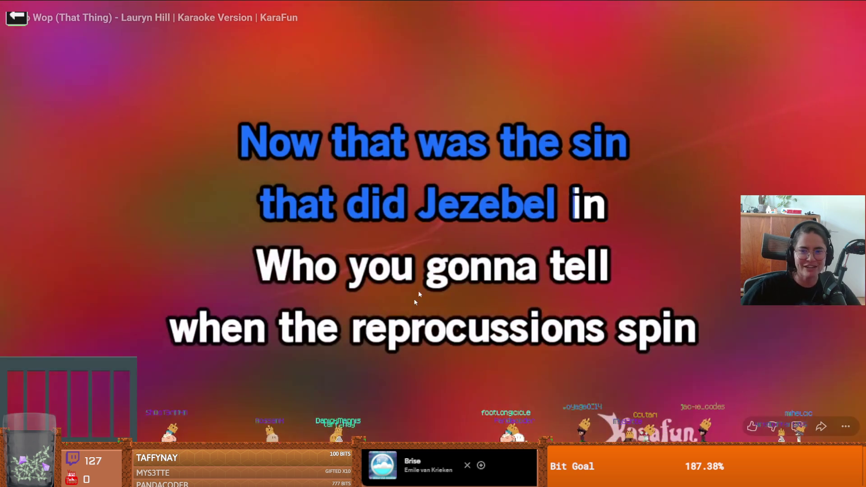
pyautogui.click(472, 292)
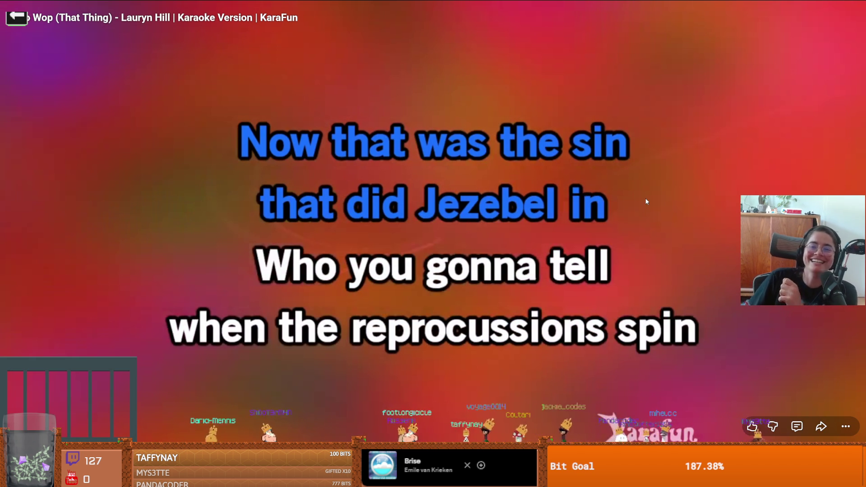
pyautogui.click(492, 156)
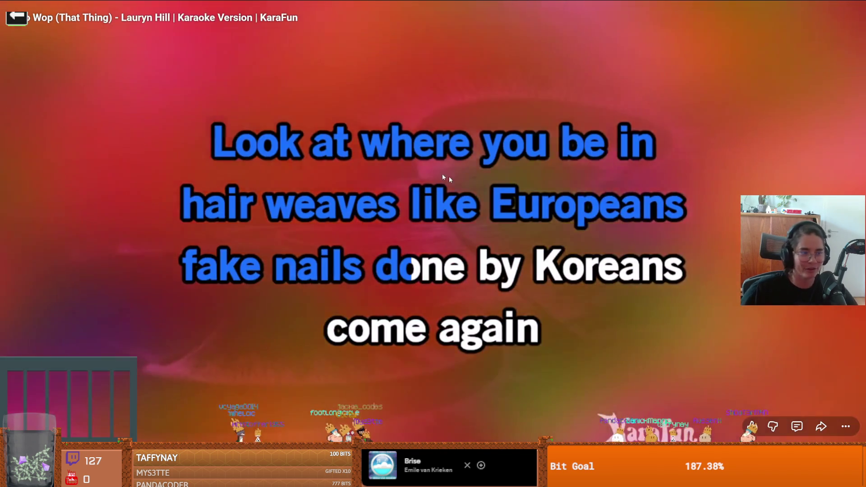
pyautogui.click(449, 177)
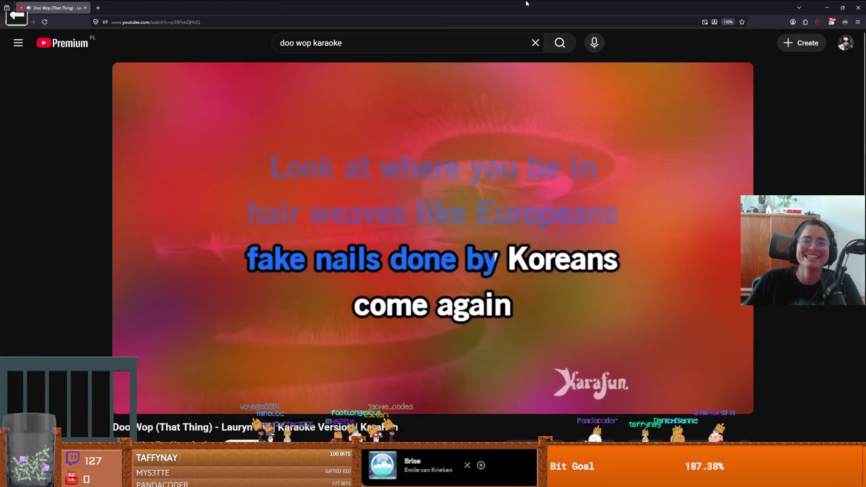
# - Switch through the Godot editor to the browser's 'lauryn hill' Google search results
pyautogui.hotkey('alt', 'Tab')
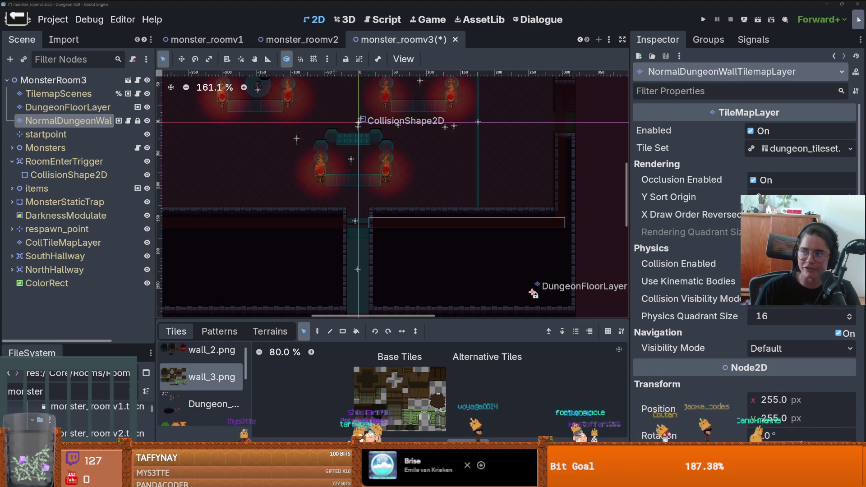
pyautogui.hotkey('alt', 'Tab')
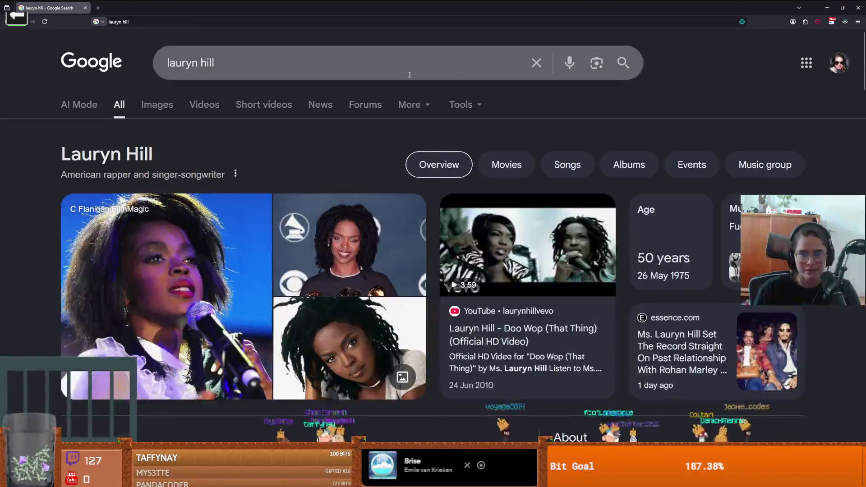
# - Open Lauryn Hill's Wikipedia article from the Google results
pyautogui.scroll(-5, 414, 154)
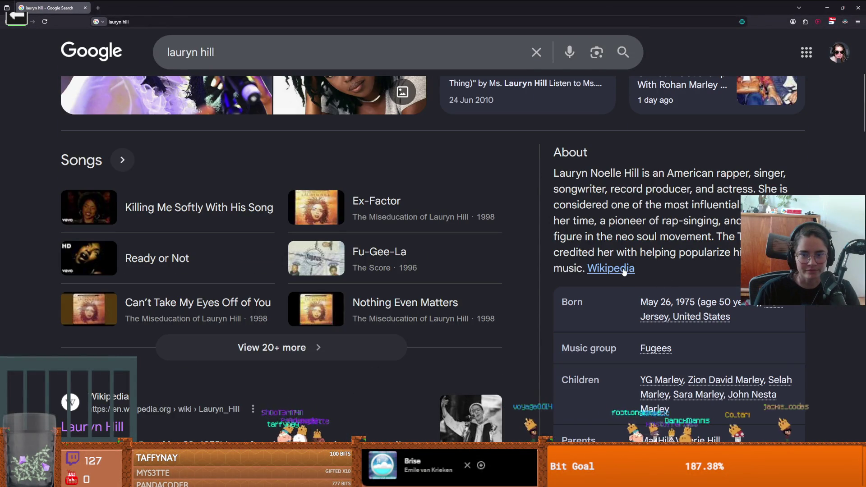
pyautogui.click(619, 269)
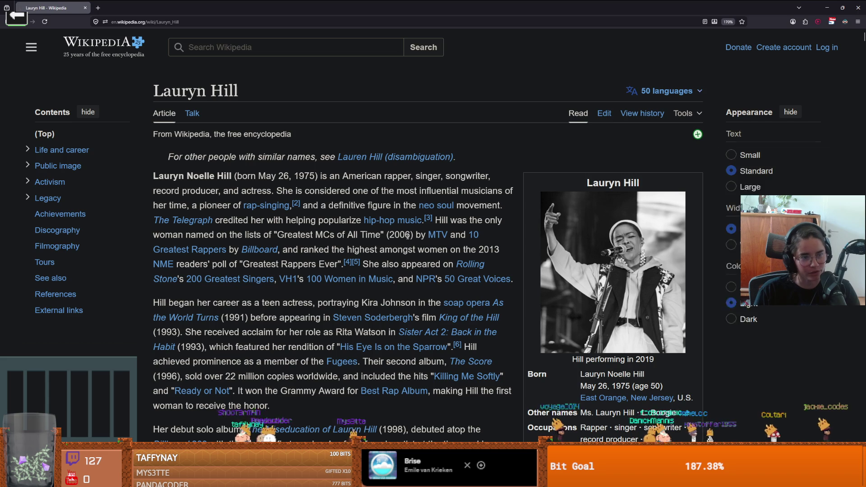
pyautogui.scroll(-1, 412, 273)
pyautogui.moveTo(401, 261)
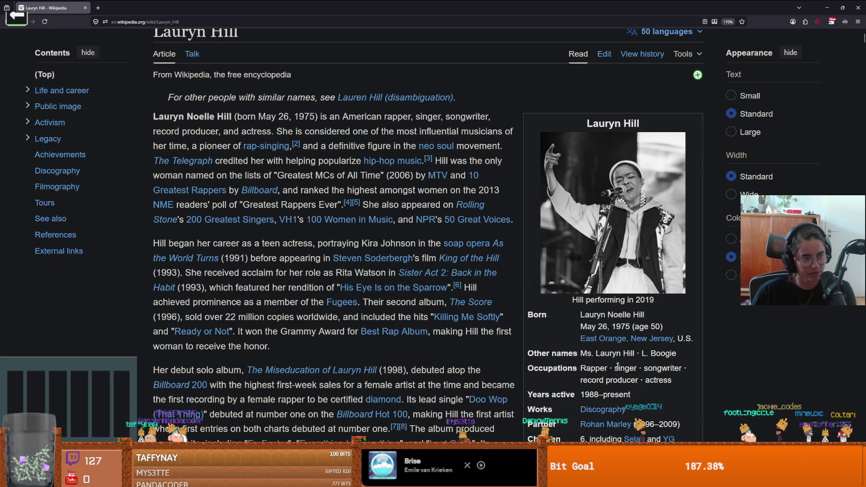
# - Scroll down to her success with the Fugees and follow the Fugees link
pyautogui.scroll(-3, 262, 312)
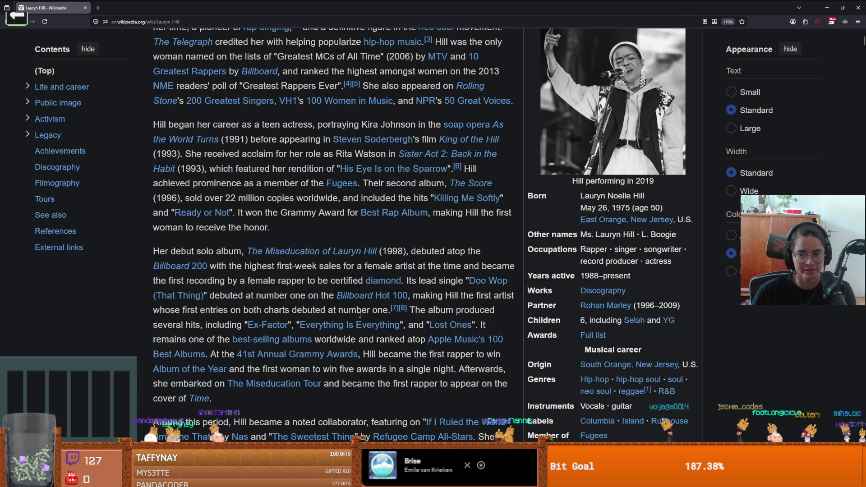
pyautogui.scroll(3, 301, 315)
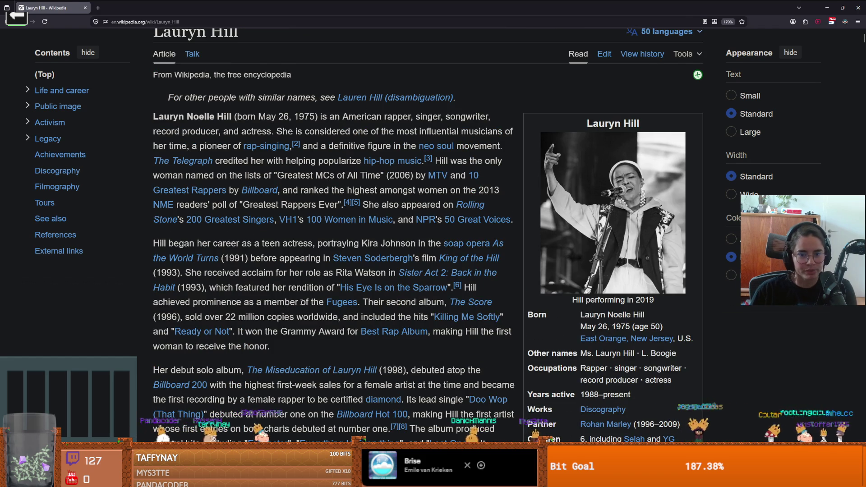
pyautogui.scroll(-4, 298, 313)
pyautogui.scroll(-4, 292, 309)
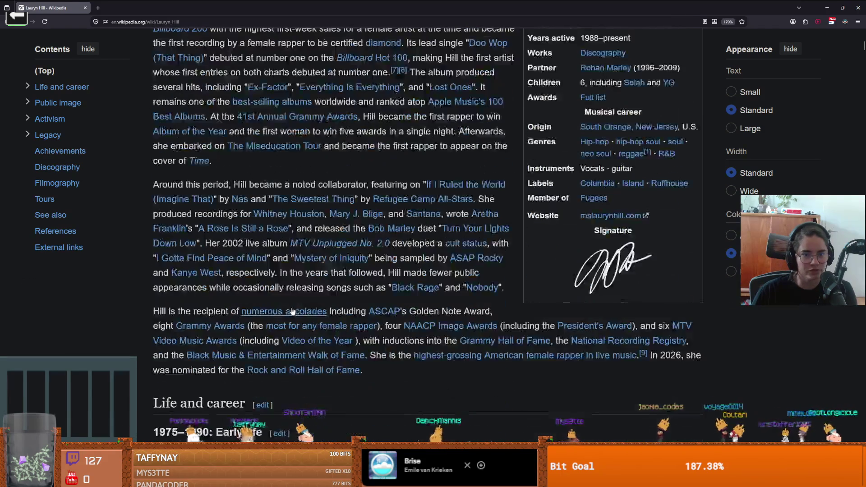
pyautogui.scroll(-3, 277, 321)
pyautogui.scroll(-1, 277, 322)
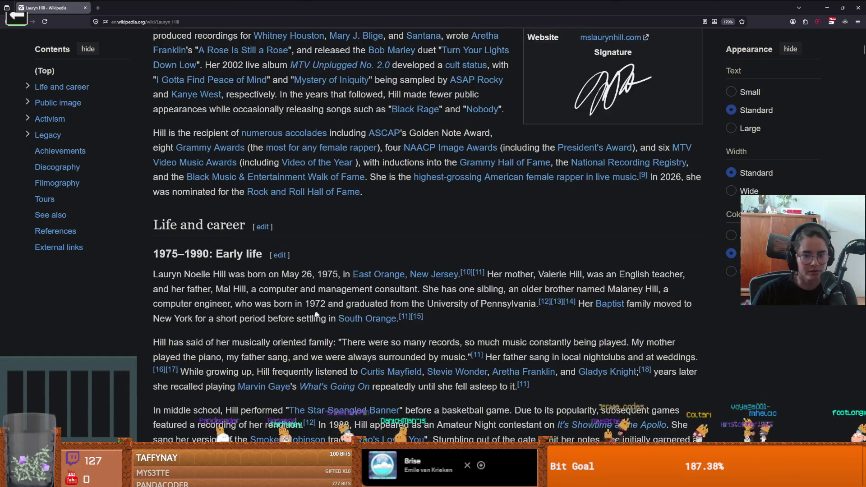
pyautogui.scroll(-3, 316, 320)
pyautogui.scroll(-1, 342, 319)
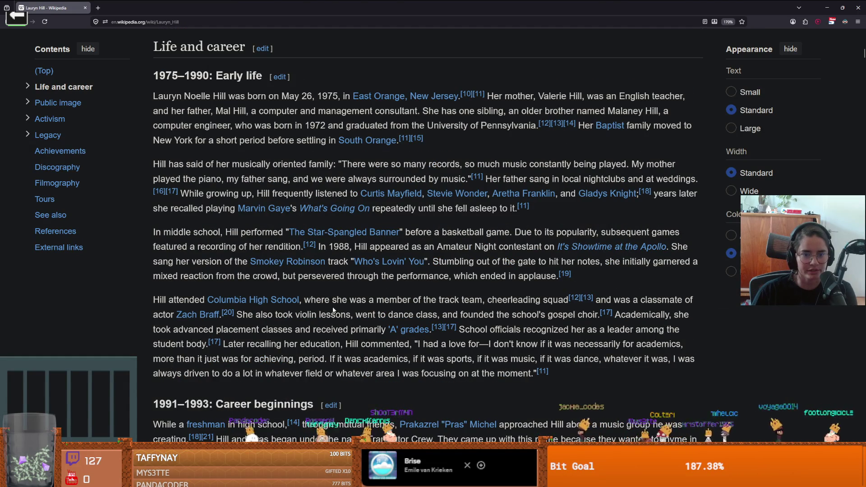
pyautogui.scroll(-4, 342, 319)
pyautogui.moveTo(329, 318)
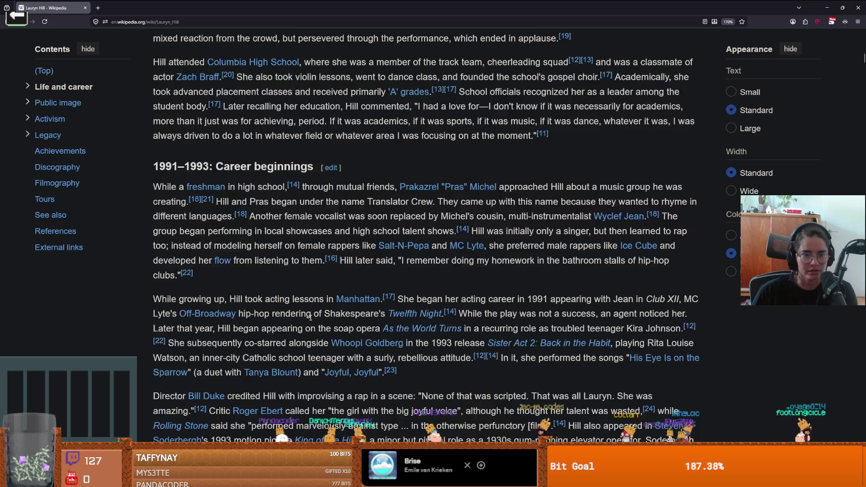
pyautogui.scroll(-9, 329, 319)
pyautogui.scroll(-1, 310, 320)
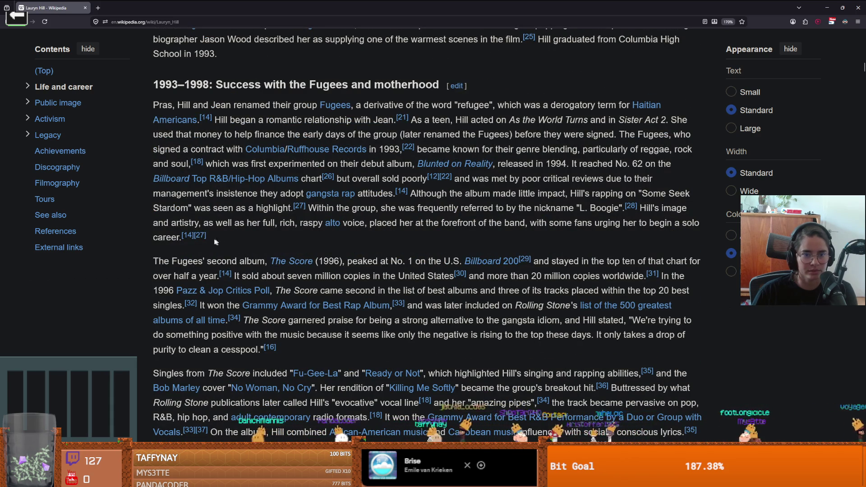
pyautogui.click(335, 105)
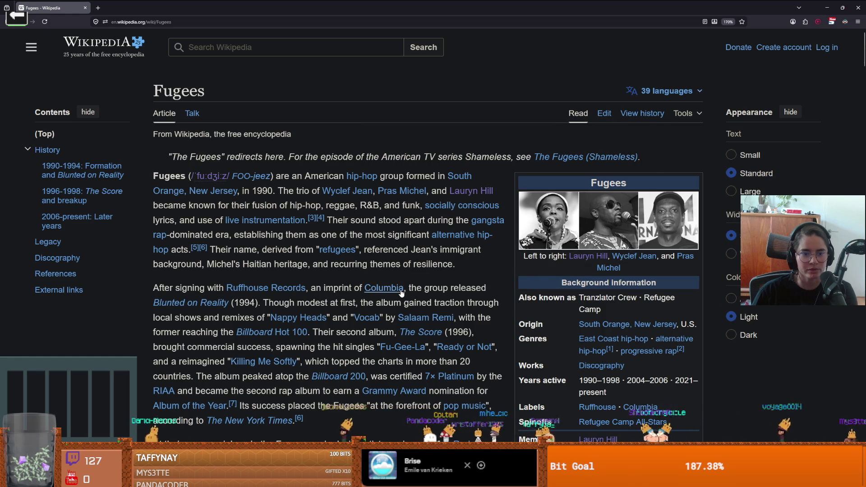
# - Read the Fugees article down to Discography, then return to the Godot editor
pyautogui.scroll(-1, 479, 300)
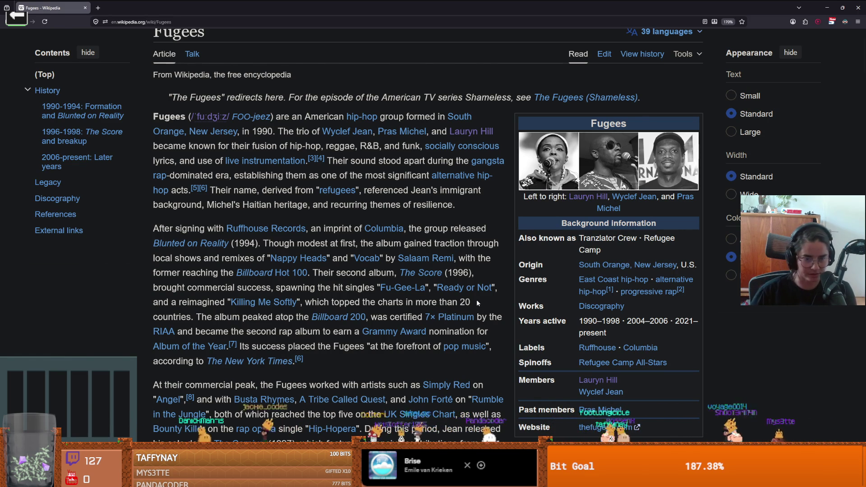
pyautogui.scroll(-2, 476, 301)
pyautogui.scroll(-2, 476, 304)
pyautogui.scroll(-5, 476, 307)
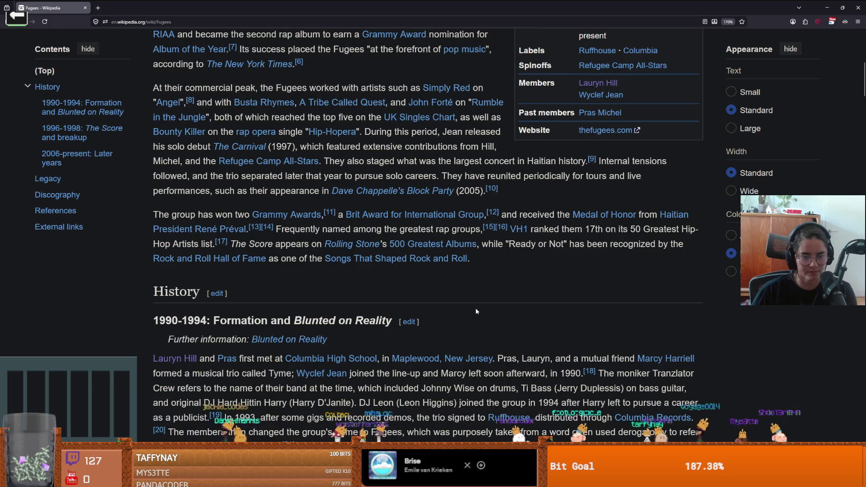
pyautogui.scroll(-10, 476, 308)
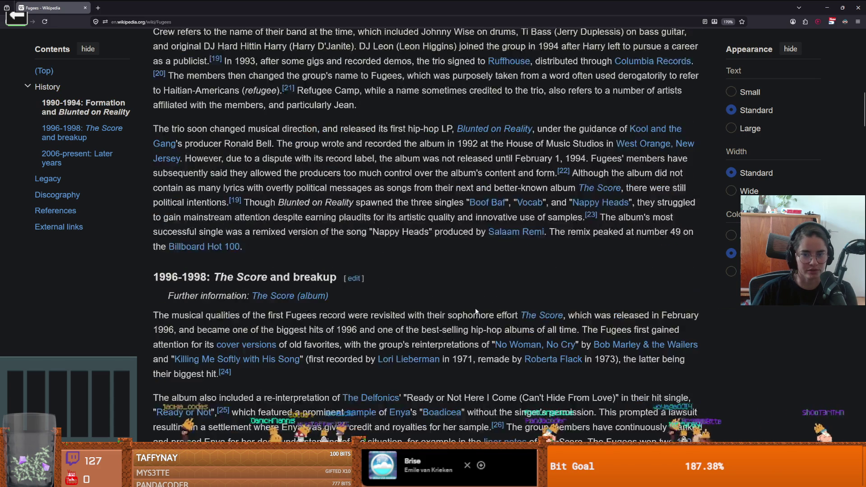
pyautogui.scroll(-15, 285, 215)
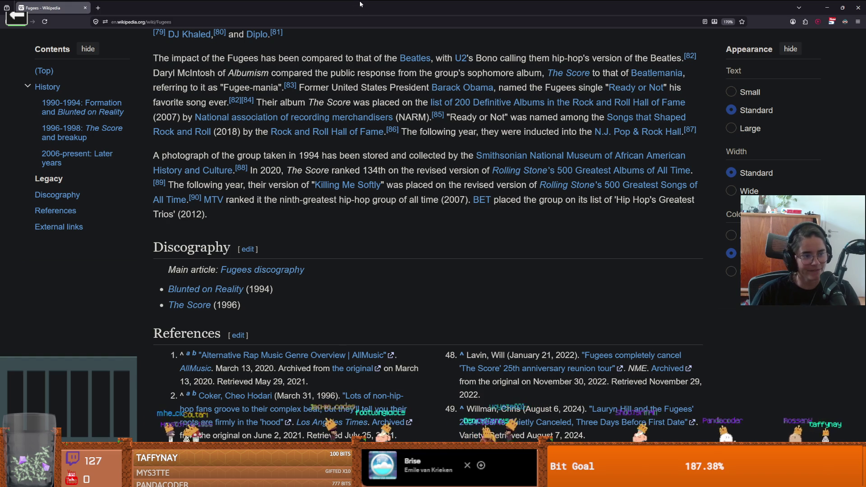
pyautogui.hotkey('alt', 'Tab')
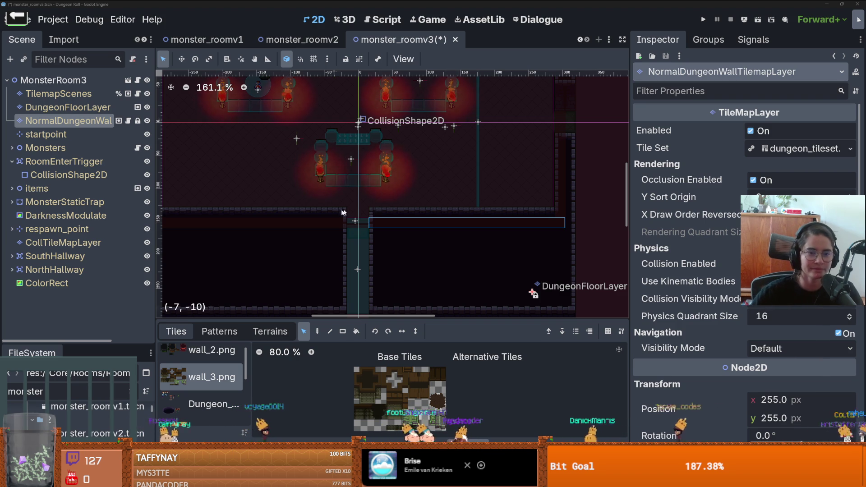
# - Save the monster_roomv3 scene
pyautogui.scroll(2, 367, 206)
pyautogui.hotkey('ctrl', 's')
pyautogui.scroll(-1, 379, 235)
pyautogui.scroll(1, 390, 262)
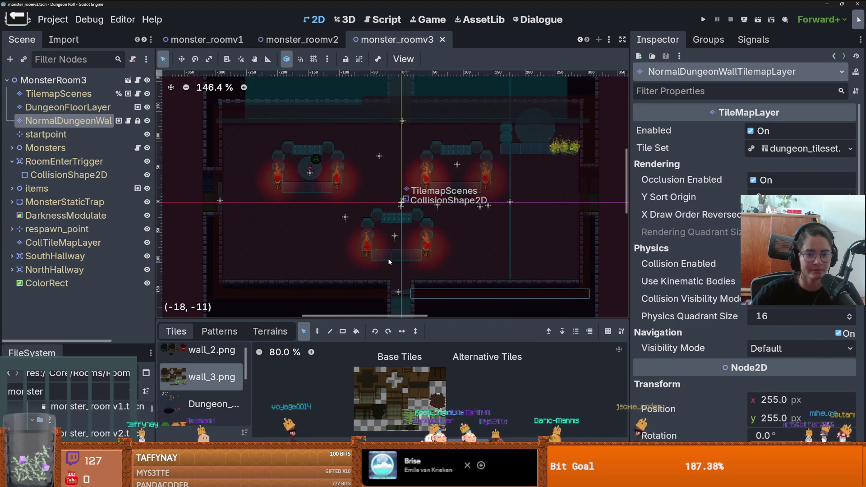
pyautogui.scroll(1, 390, 262)
pyautogui.scroll(-2, 276, 207)
pyautogui.hscroll(-1, 275, 207)
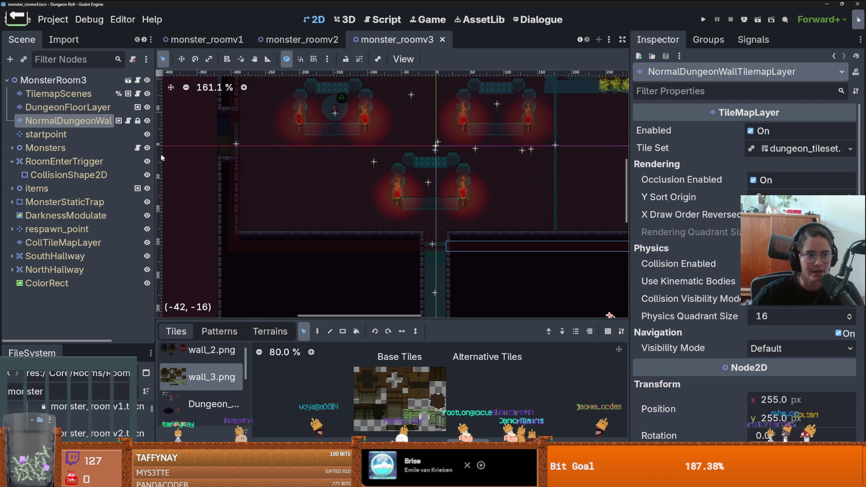
# - On NormalDungeonWallTilemapLayer, select both wall strips beside the lower corridor, then select CollTileMapLayer
pyautogui.click(88, 107)
pyautogui.click(86, 120)
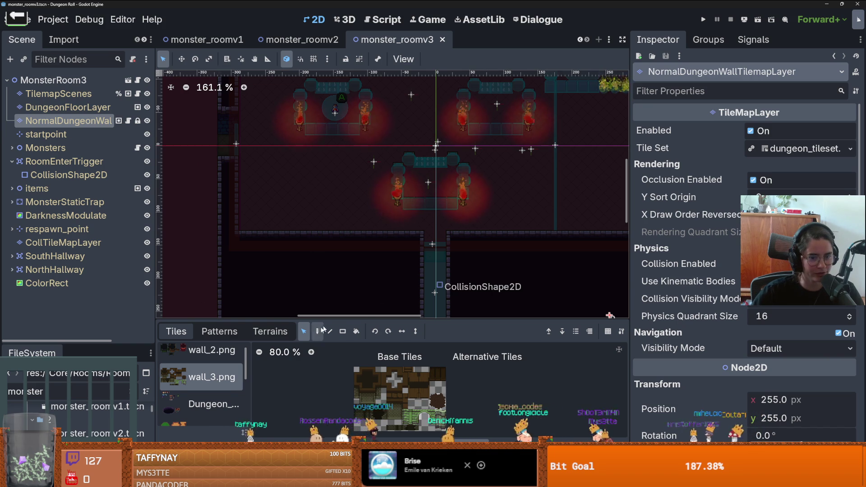
pyautogui.moveTo(422, 254)
pyautogui.mouseDown()
pyautogui.moveTo(283, 238)
pyautogui.moveTo(228, 249)
pyautogui.moveTo(229, 257)
pyautogui.mouseUp()
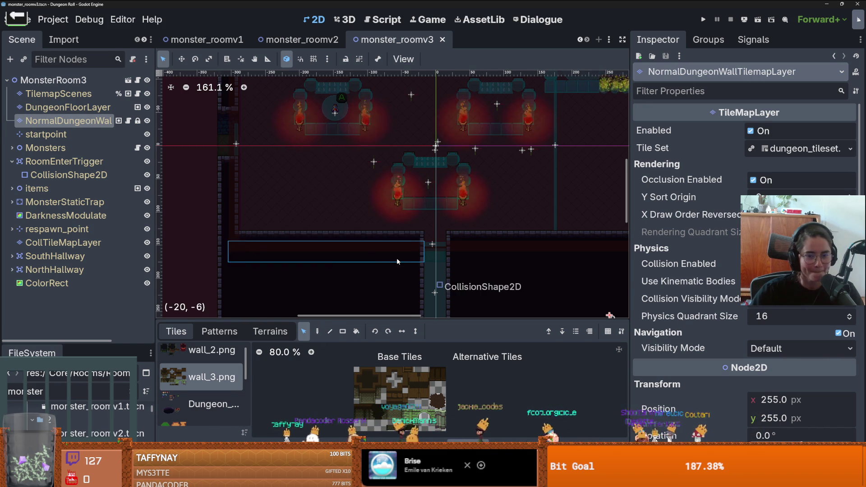
pyautogui.scroll(-2, 398, 261)
pyautogui.moveTo(599, 266); pyautogui.dragTo(242, 229)
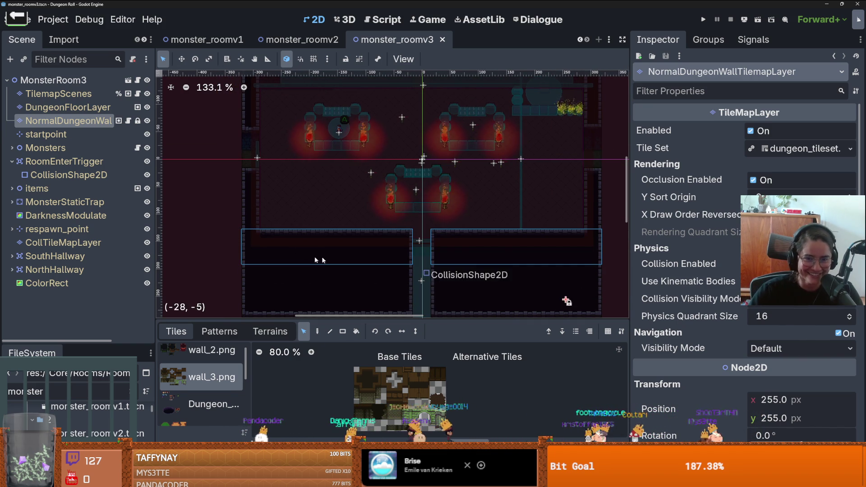
pyautogui.click(86, 243)
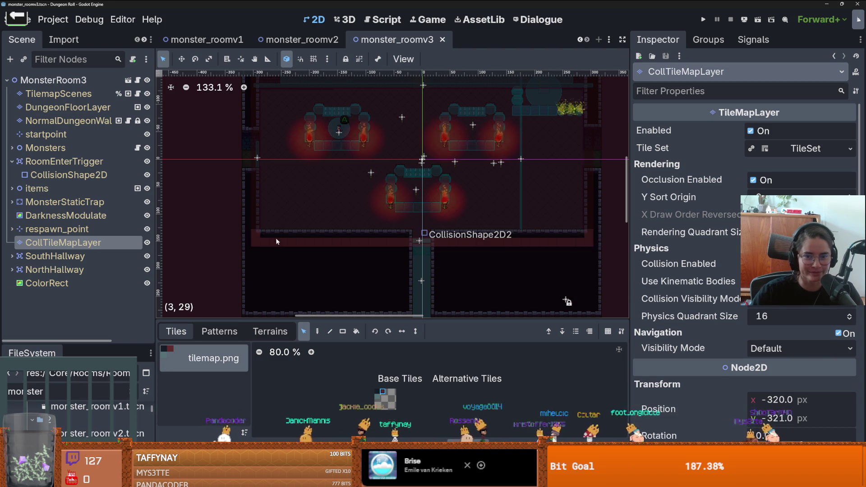
# - Fill the selected lower wall strips with collision tiles and save the scene
pyautogui.press('Delete')
pyautogui.scroll(-2, 343, 262)
pyautogui.hotkey('ctrl', 's')
pyautogui.scroll(3, 308, 202)
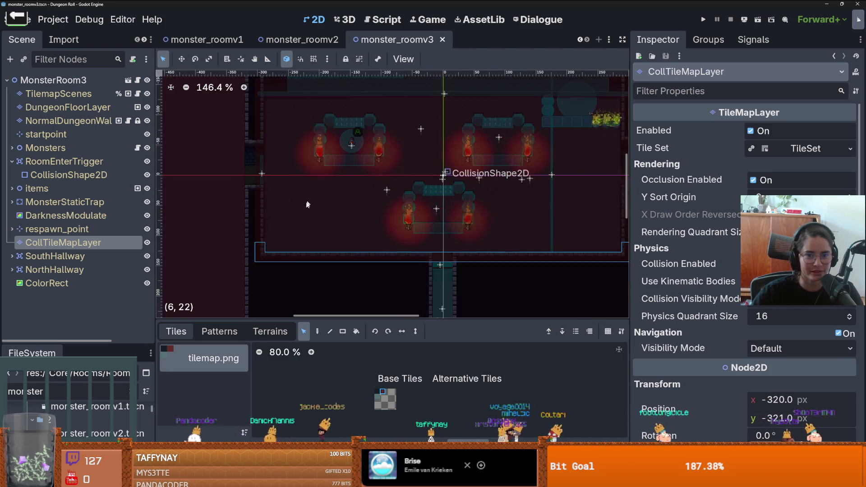
pyautogui.scroll(-1, 308, 202)
pyautogui.scroll(2, 294, 160)
pyautogui.click(379, 138)
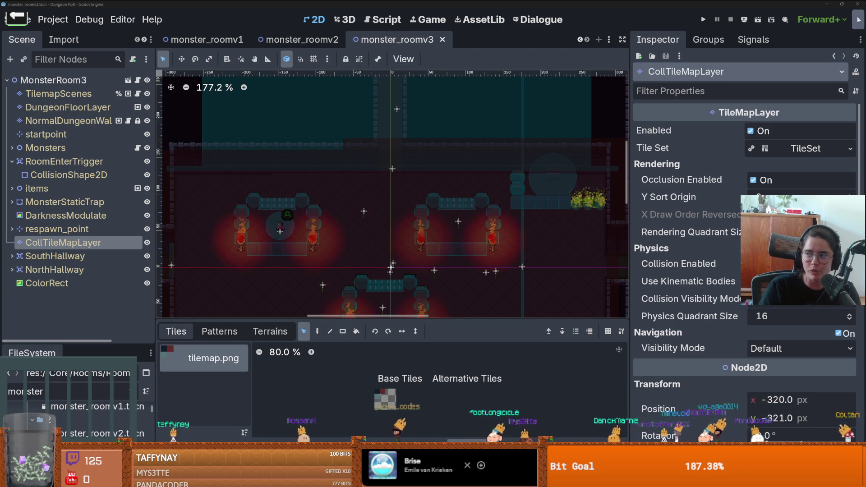
# - Launch Snipping Tool via Windows search and capture the first news photo
pyautogui.press('super')
pyautogui.write('snip')
pyautogui.press('Return')
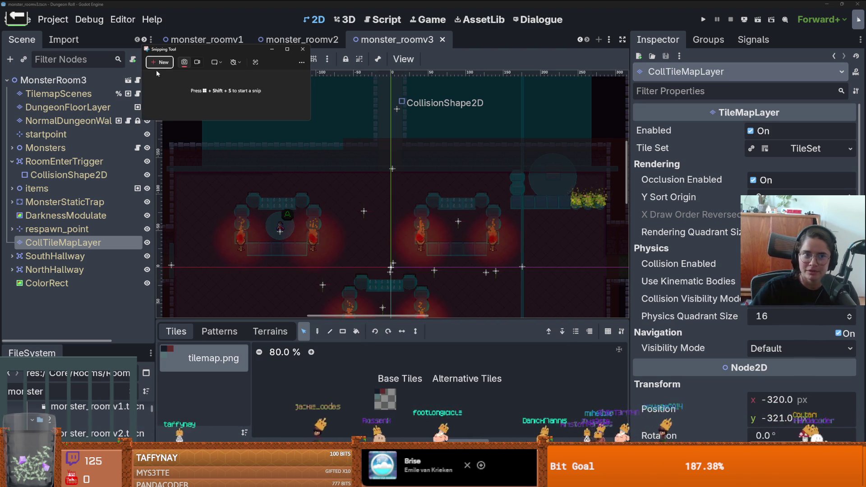
pyautogui.click(160, 63)
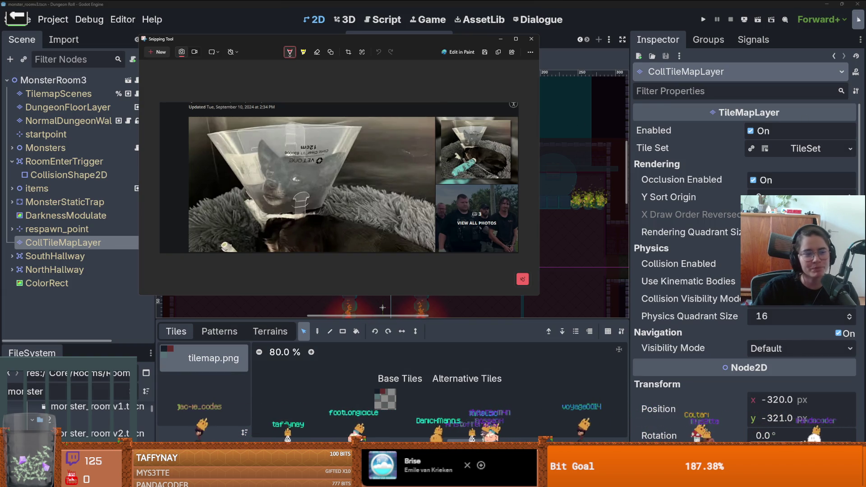
pyautogui.hotkey('alt', 'Tab')
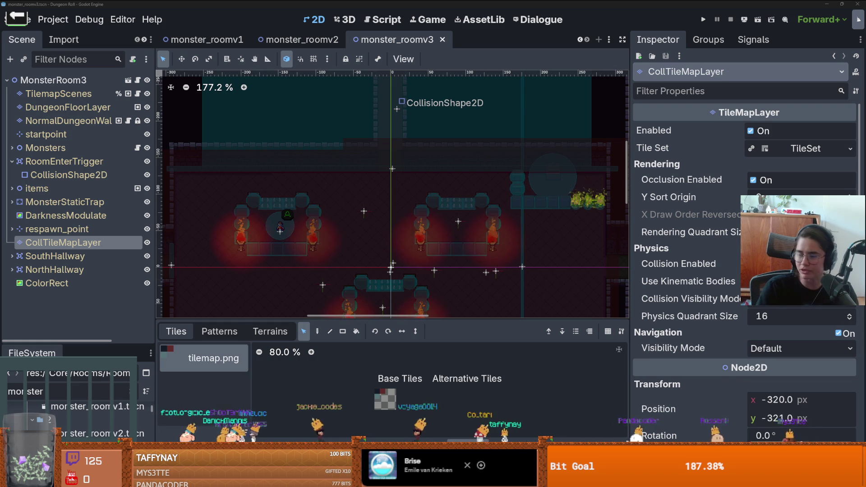
# - Relaunch Snipping Tool, capture a second photo, and close the capture window
pyautogui.press('super')
pyautogui.write('sn')
pyautogui.press('Return')
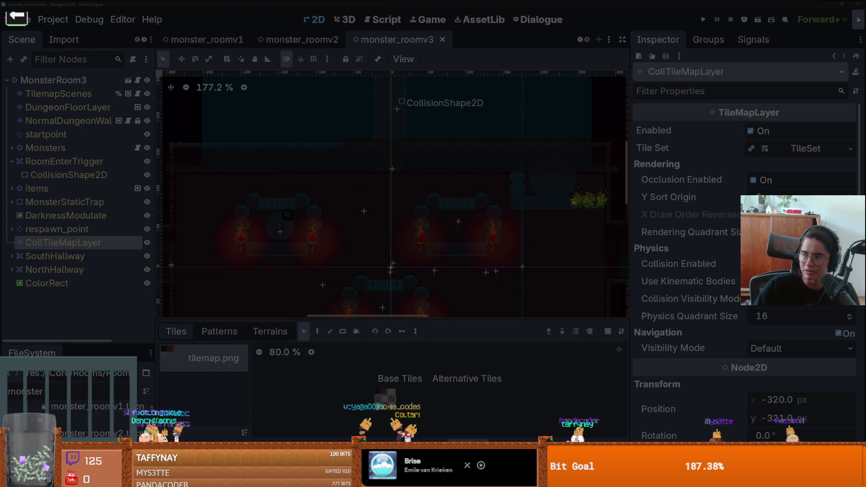
pyautogui.press('Escape')
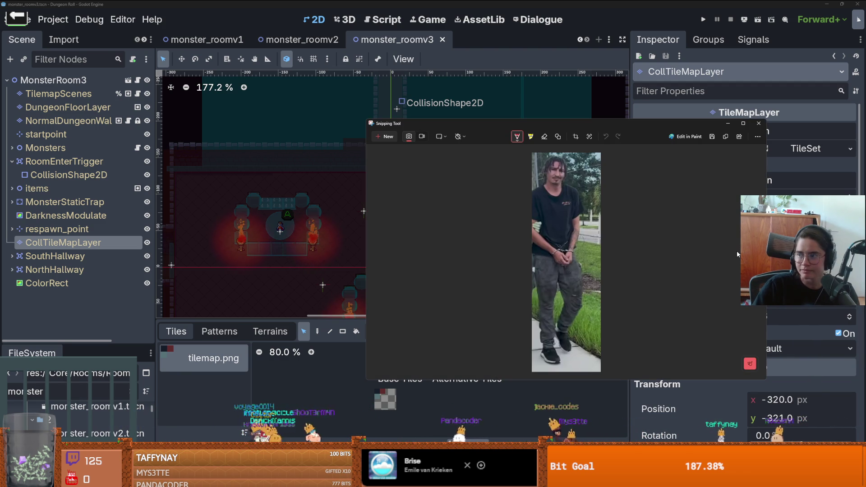
pyautogui.click(753, 125)
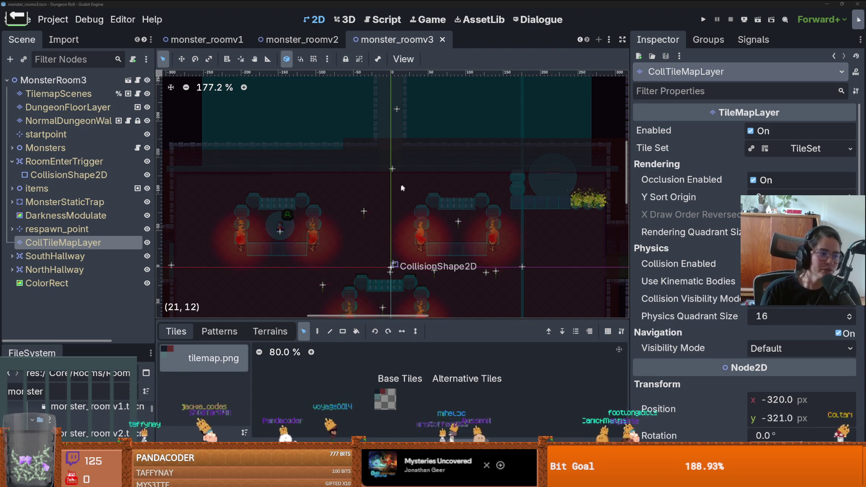
pyautogui.scroll(-1, 377, 211)
# - Save the monster_roomv3 scene and zoom around the room
pyautogui.hotkey('ctrl', 's')
pyautogui.scroll(1, 426, 197)
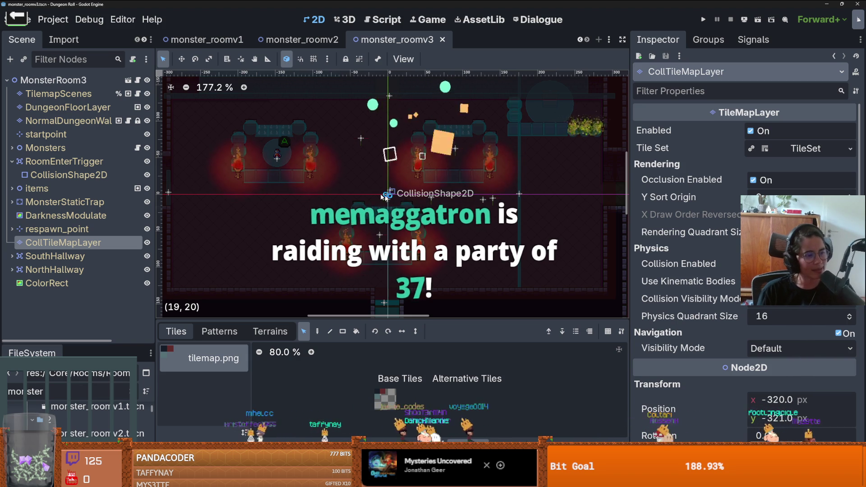
pyautogui.scroll(1, 405, 231)
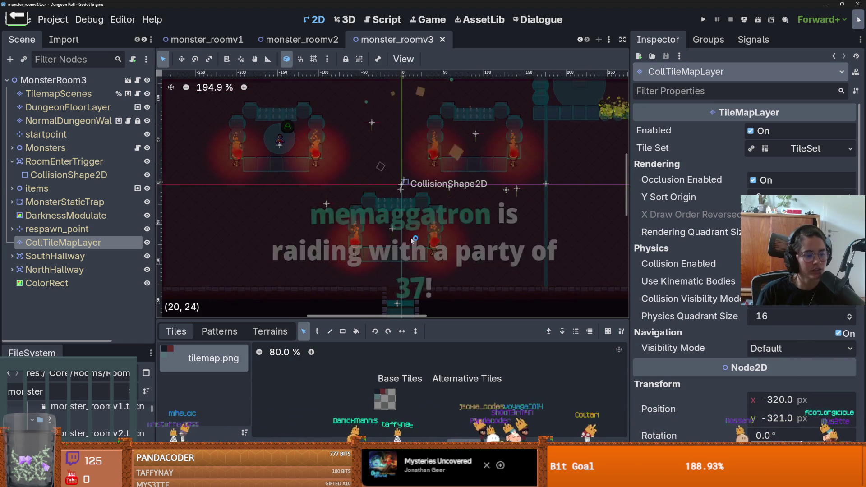
pyautogui.scroll(-1, 451, 225)
pyautogui.scroll(3, 418, 218)
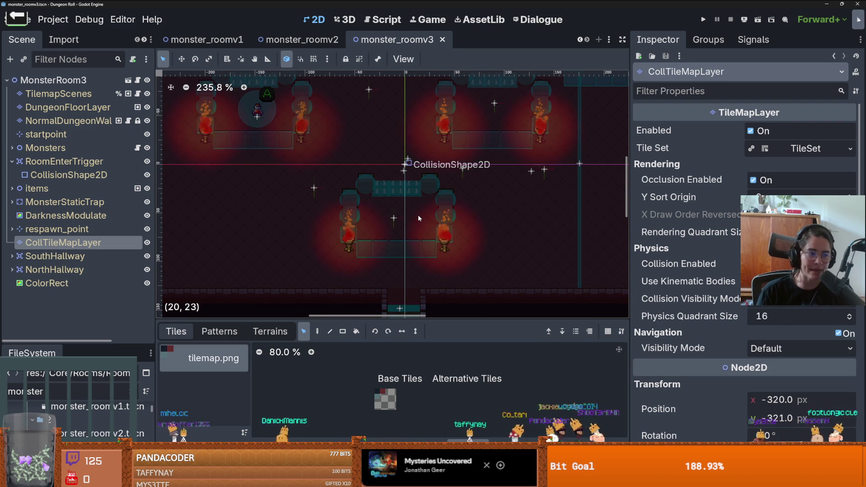
pyautogui.scroll(-1, 419, 217)
pyautogui.scroll(1, 419, 218)
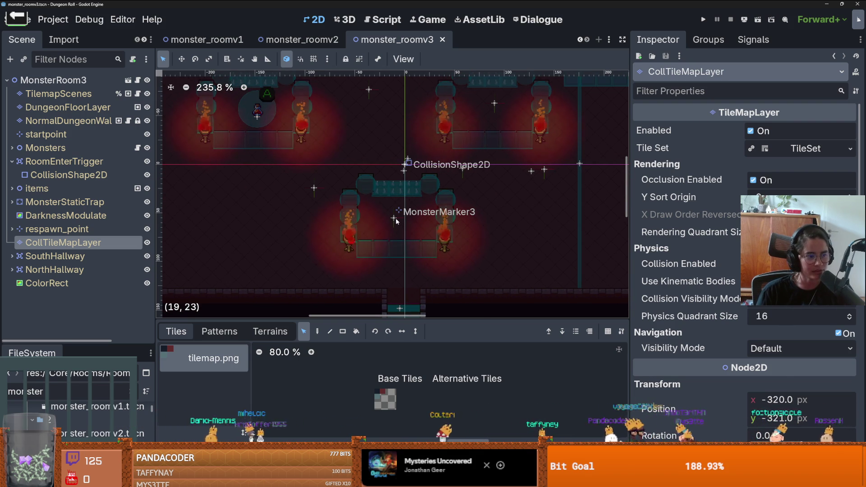
pyautogui.scroll(-1, 397, 221)
pyautogui.scroll(1, 397, 221)
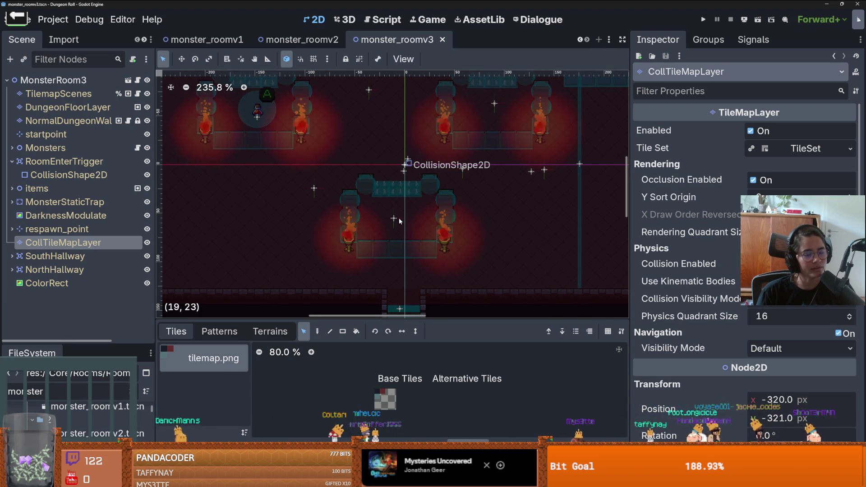
pyautogui.scroll(1, 398, 221)
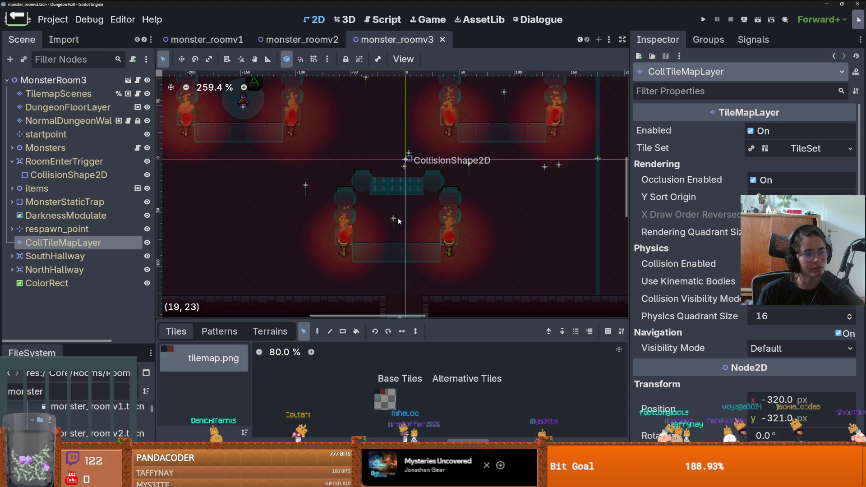
pyautogui.scroll(-3, 450, 238)
pyautogui.scroll(3, 450, 237)
# - Pan and zoom the viewport to inspect the lower torch alcove and trap area
pyautogui.moveTo(450, 238); pyautogui.dragTo(481, 244)
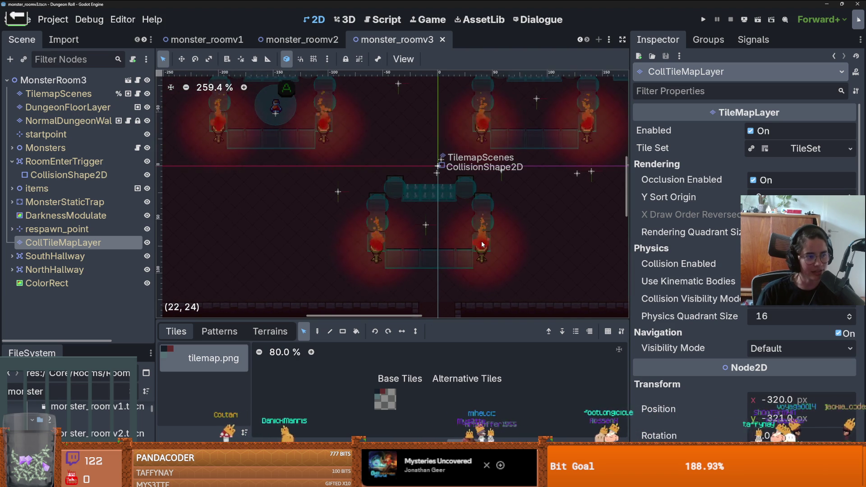
pyautogui.scroll(-4, 481, 243)
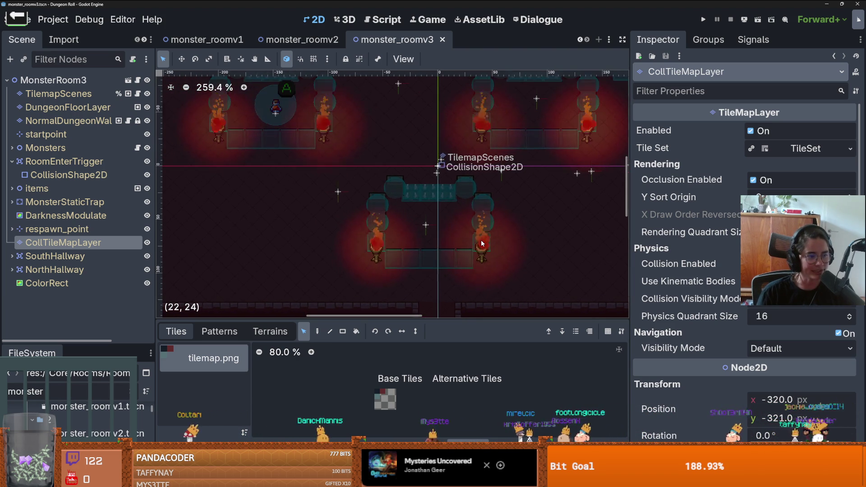
pyautogui.scroll(-1, 482, 243)
pyautogui.scroll(3, 481, 243)
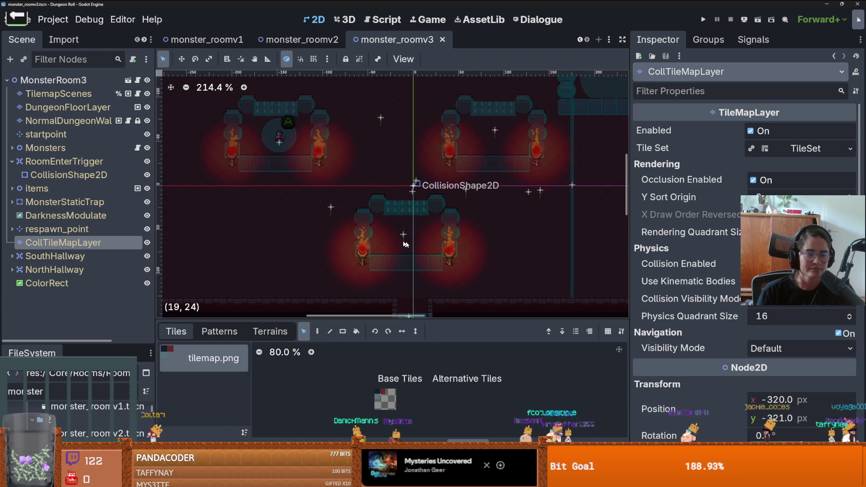
pyautogui.moveTo(482, 244); pyautogui.dragTo(397, 244)
pyautogui.scroll(-5, 402, 243)
pyautogui.scroll(4, 402, 243)
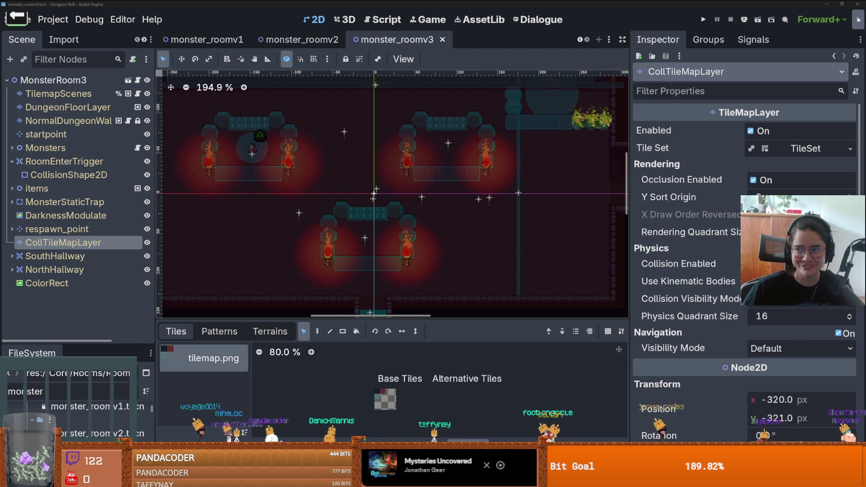
pyautogui.moveTo(450, 4)
pyautogui.hotkey('alt', 'Tab')
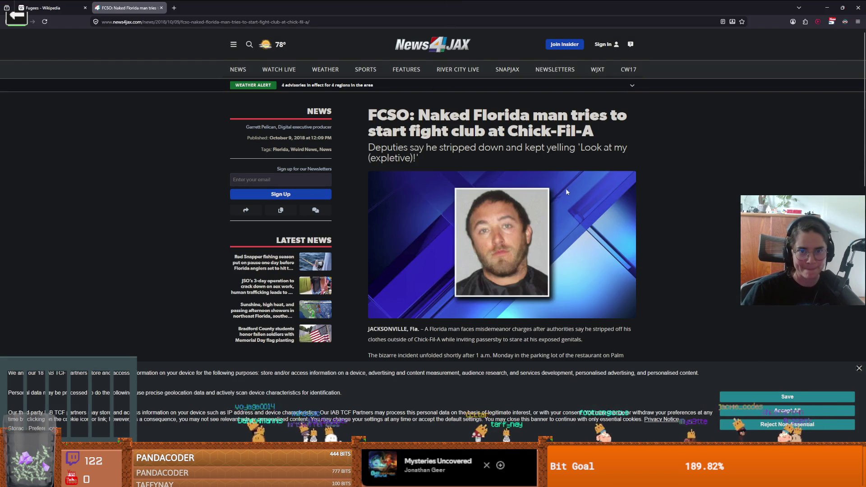
# - Read the News4JAX Chick-Fil-A article, highlighting the parking lot and witness passages
pyautogui.scroll(-3, 567, 193)
pyautogui.scroll(-1, 551, 194)
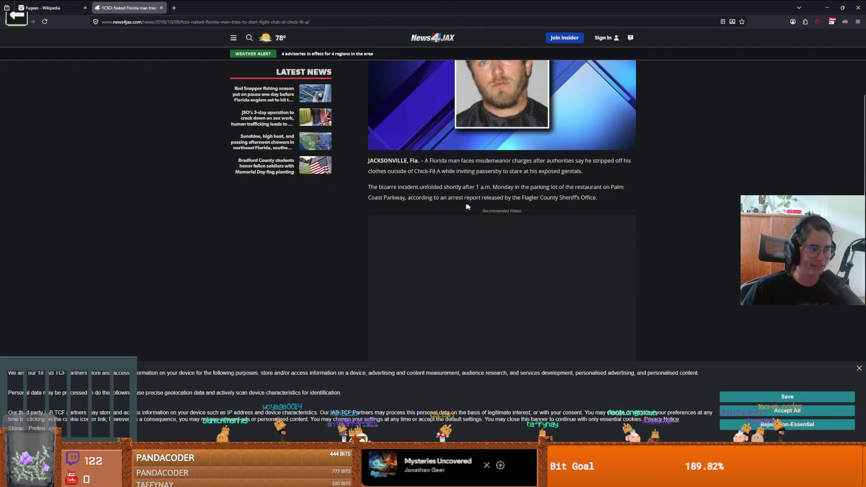
pyautogui.scroll(1, 504, 246)
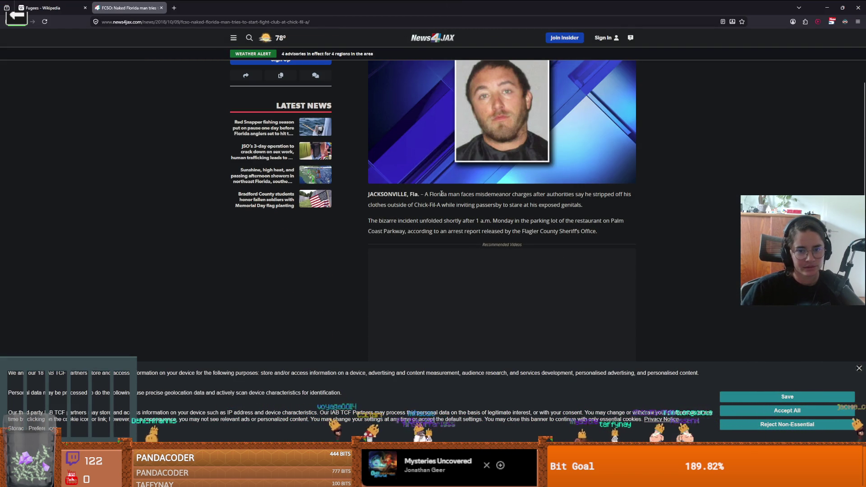
pyautogui.moveTo(448, 231); pyautogui.dragTo(506, 221)
pyautogui.click(494, 223)
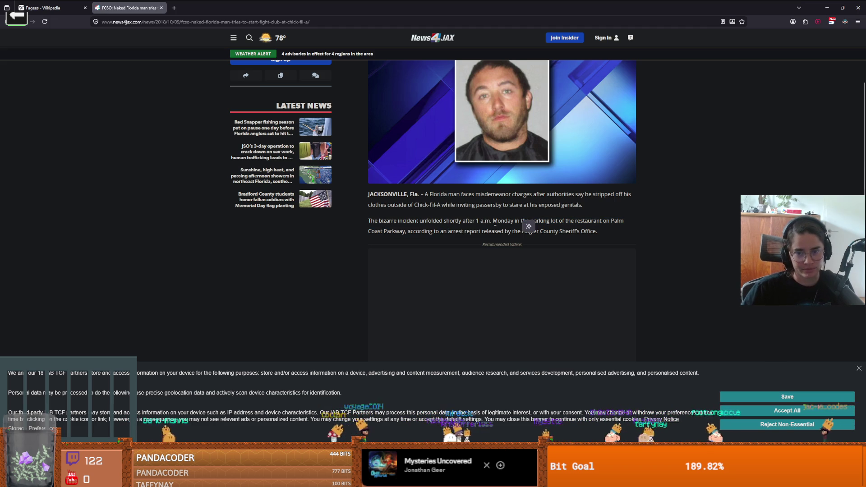
pyautogui.scroll(-6, 451, 232)
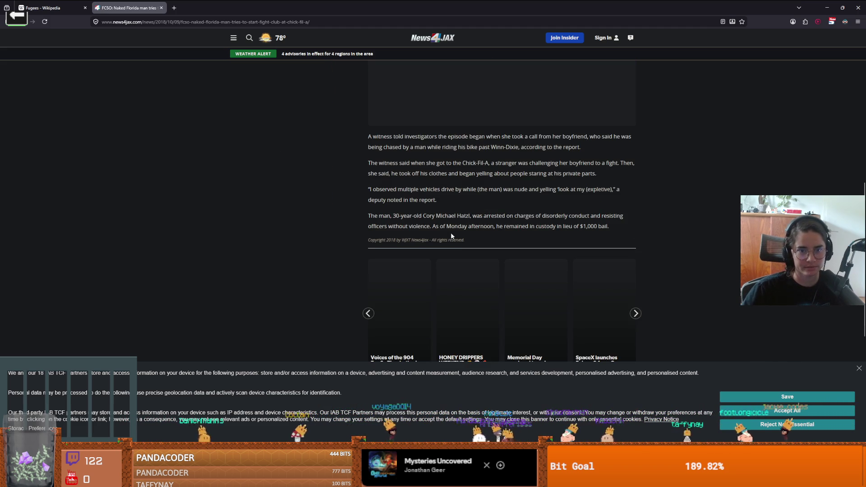
pyautogui.moveTo(444, 170); pyautogui.dragTo(526, 170)
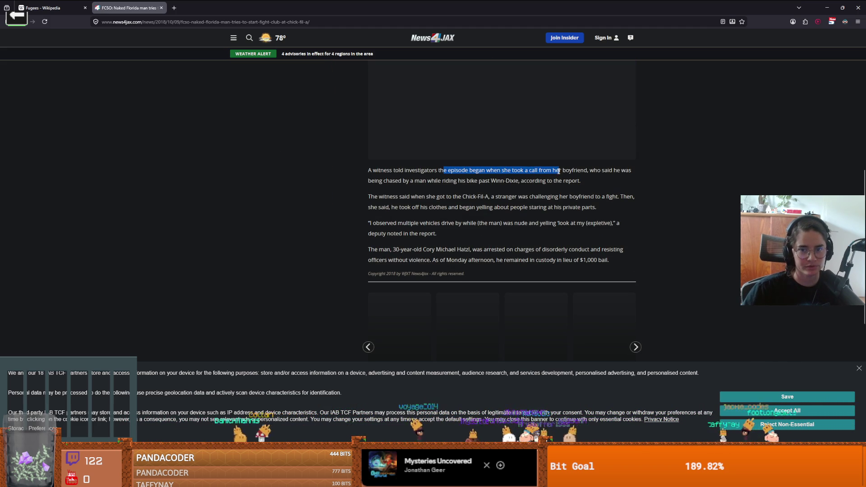
pyautogui.moveTo(607, 177); pyautogui.dragTo(439, 189)
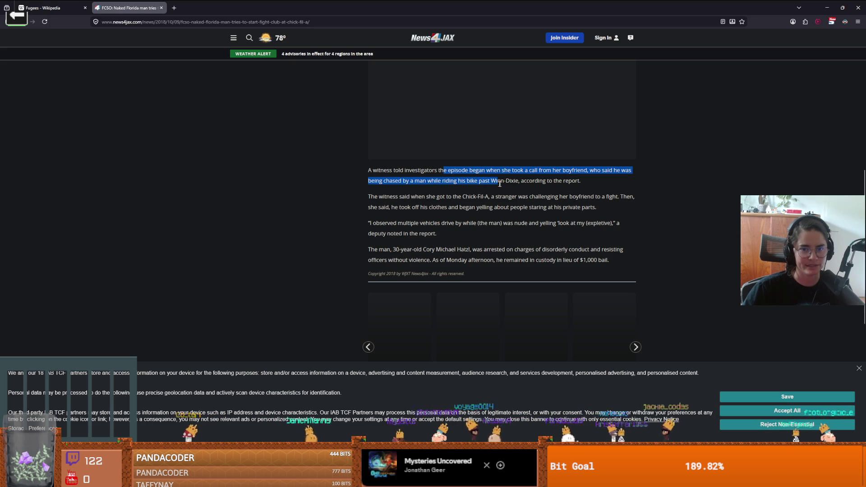
pyautogui.click(521, 180)
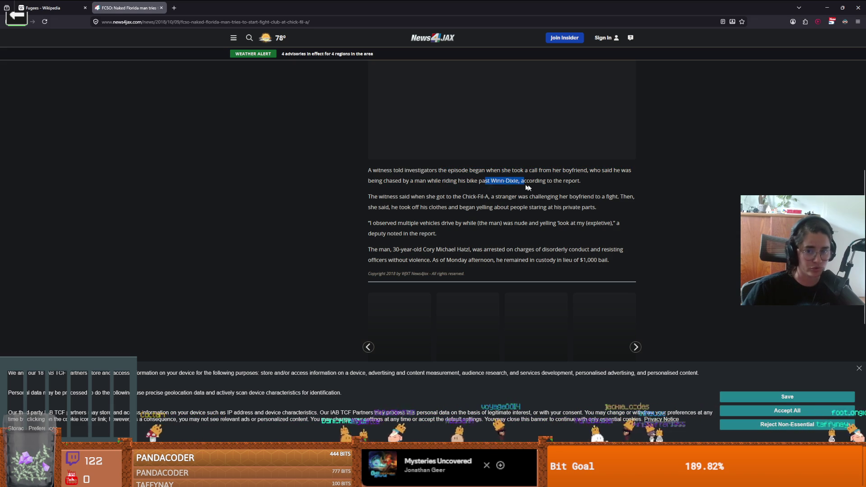
pyautogui.click(551, 180)
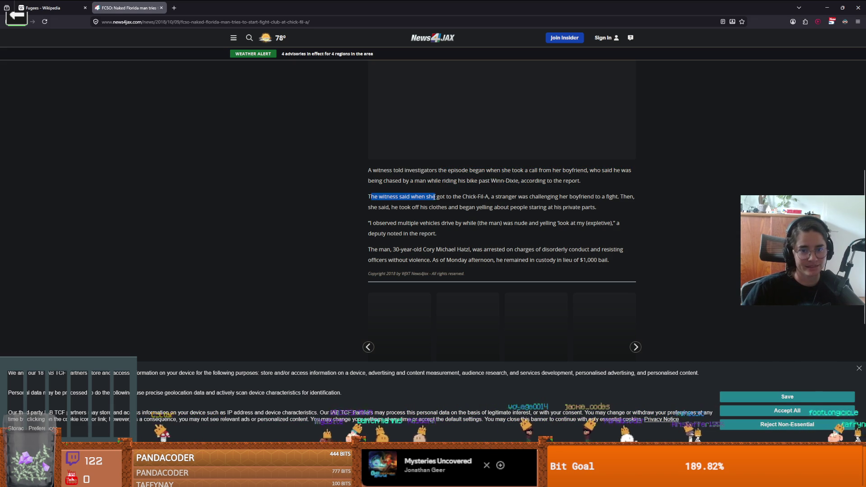
pyautogui.click(504, 205)
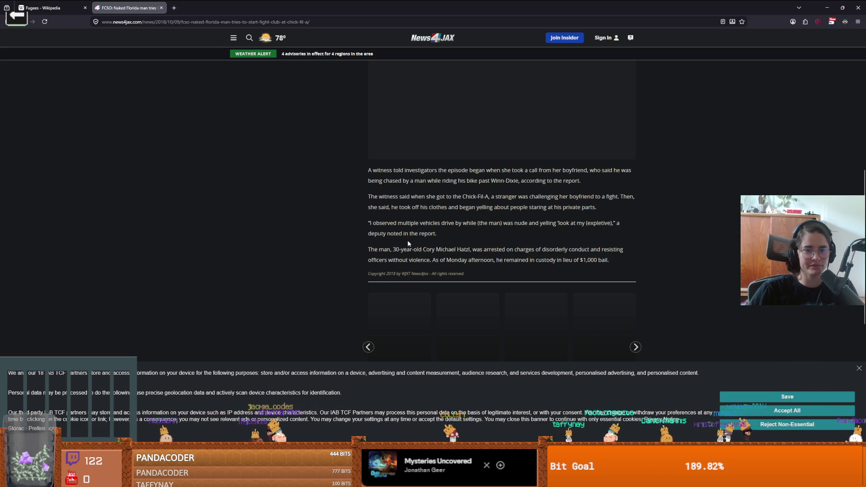
# - Scroll toward the article's footer and return to the Godot editor
pyautogui.scroll(-1, 396, 250)
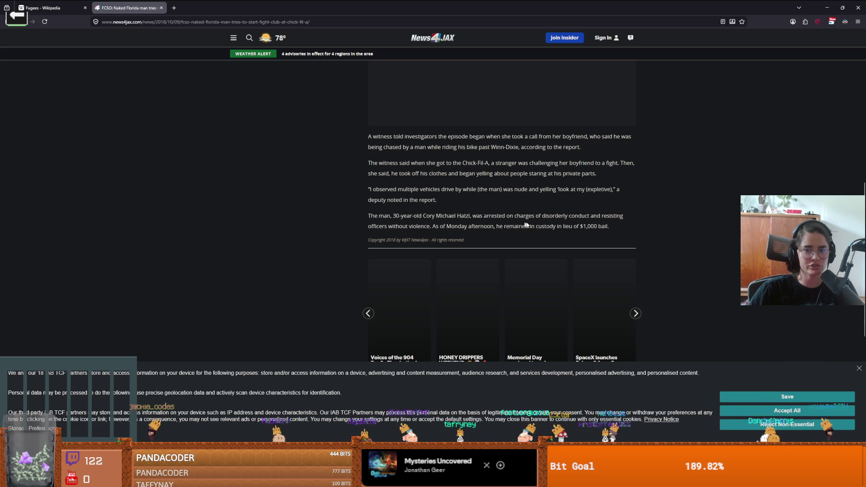
pyautogui.scroll(-8, 461, 227)
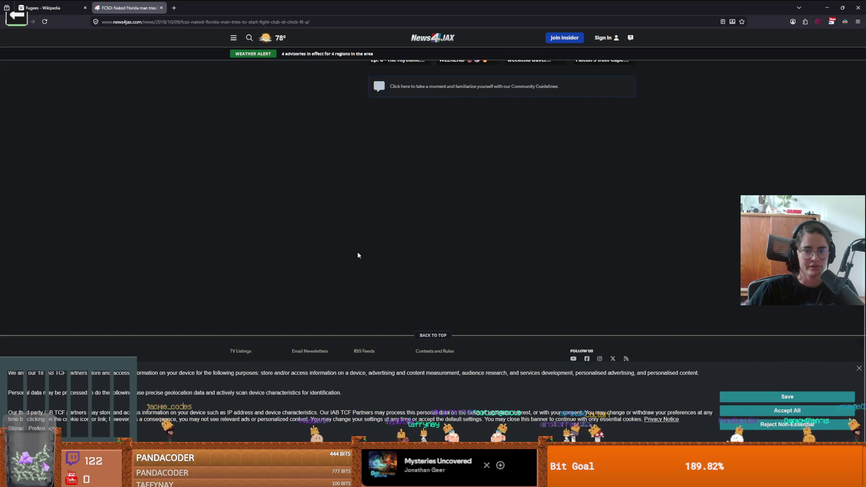
pyautogui.scroll(6, 357, 252)
pyautogui.hotkey('alt', 'Tab')
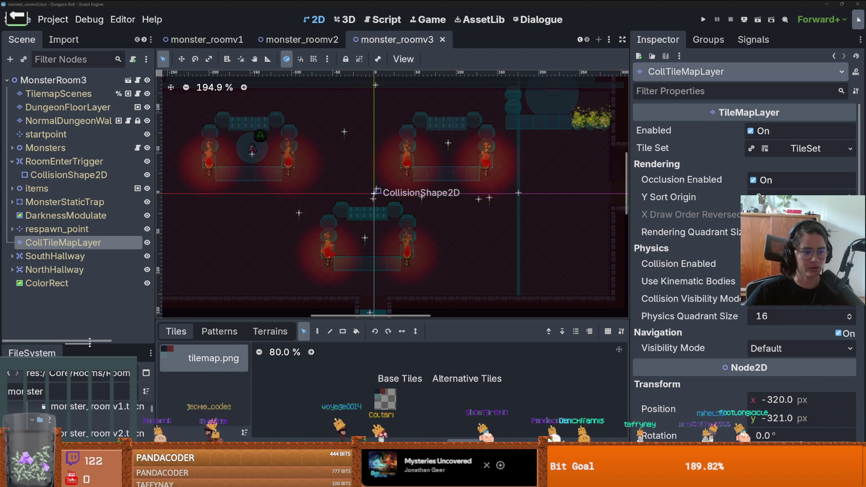
# - Enlarge the FileSystem dock to reveal the v4, v5 and v6 monster room files
pyautogui.moveTo(90, 344); pyautogui.dragTo(90, 227)
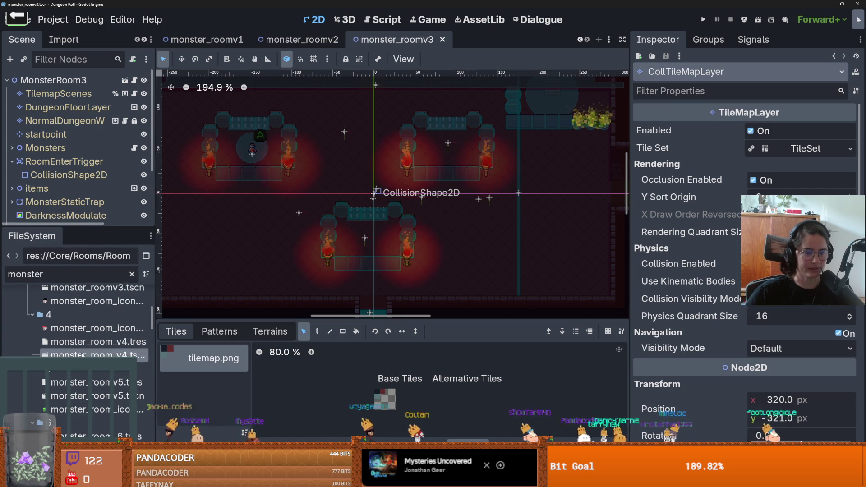
# - Open monster_room_v4.tscn from the FileSystem dock and save it with Ctrl+S
pyautogui.doubleClick(84, 356)
pyautogui.scroll(5, 413, 265)
pyautogui.scroll(-5, 412, 264)
pyautogui.scroll(1, 294, 244)
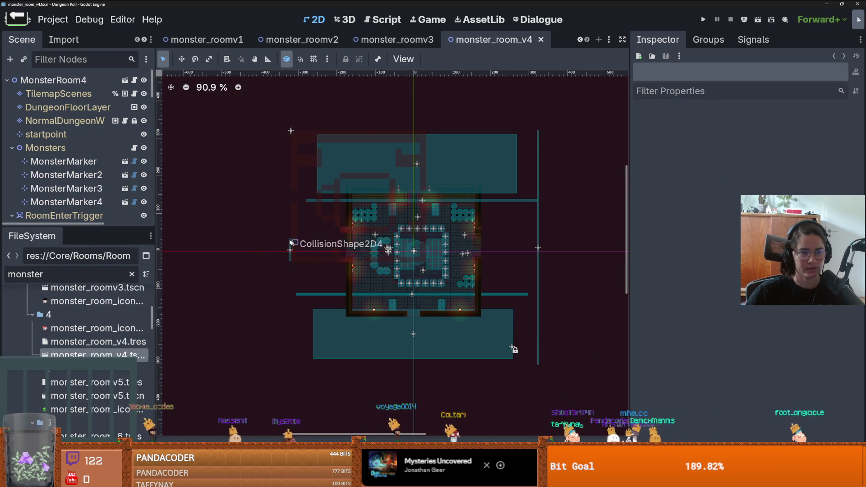
pyautogui.moveTo(81, 226); pyautogui.dragTo(81, 249)
pyautogui.hotkey('ctrl', 's')
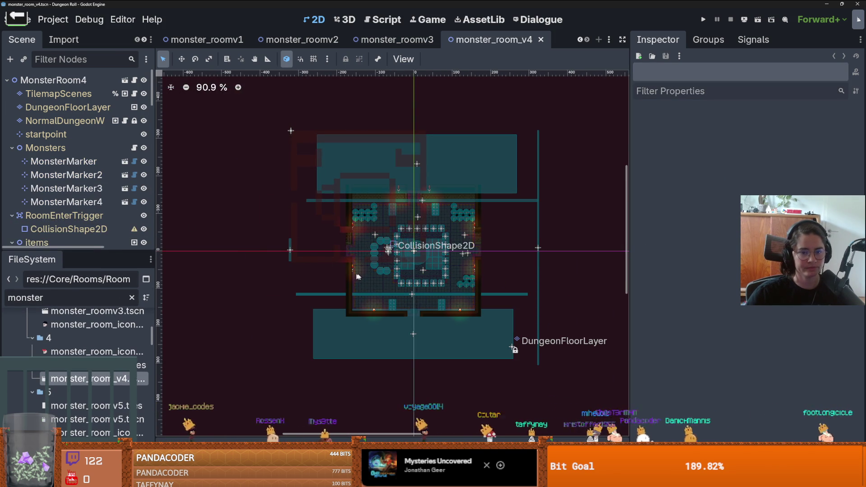
# - Zoom and pan the 2D viewport to inspect the room's pillar ring and lower corridor
pyautogui.scroll(8, 360, 276)
pyautogui.scroll(-4, 360, 276)
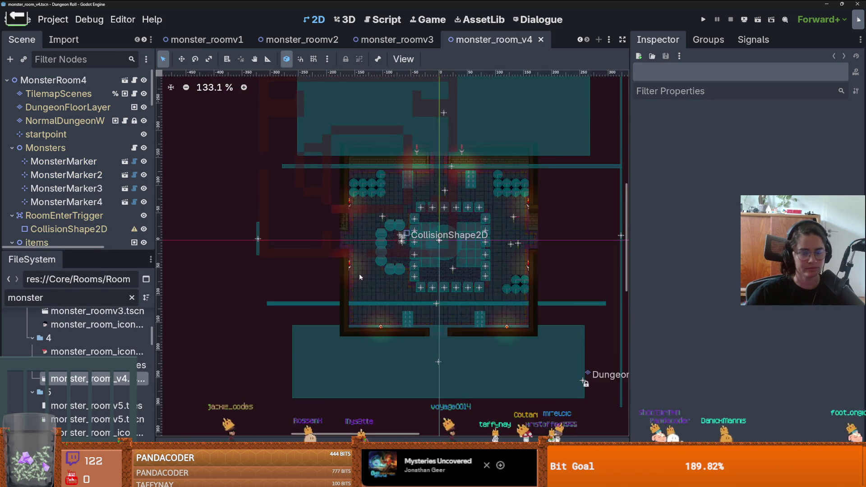
pyautogui.scroll(6, 360, 277)
pyautogui.scroll(-3, 359, 277)
pyautogui.scroll(-1, 359, 276)
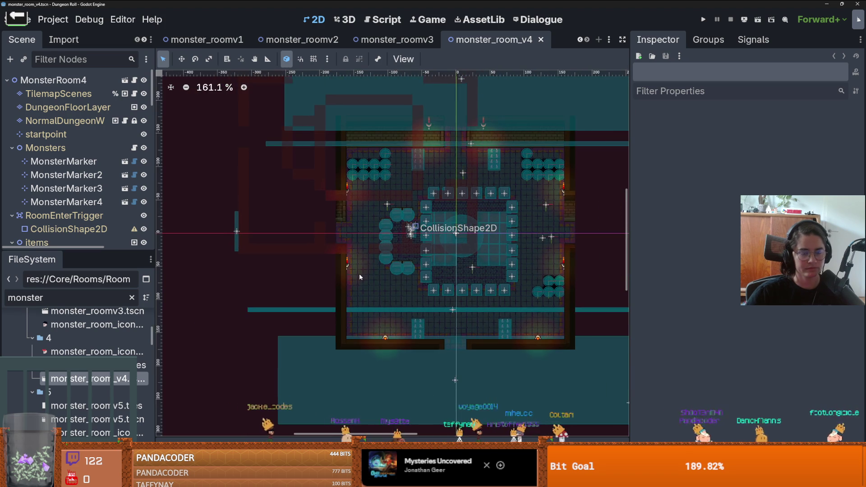
pyautogui.scroll(2, 360, 276)
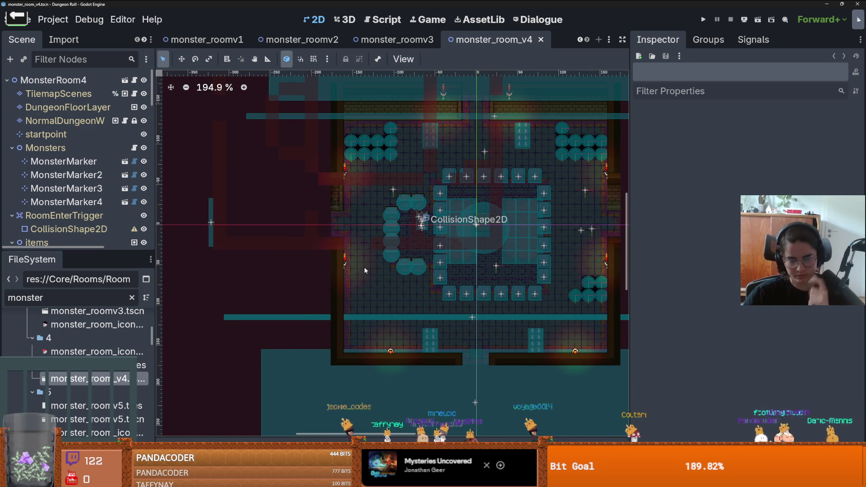
pyautogui.scroll(-3, 418, 260)
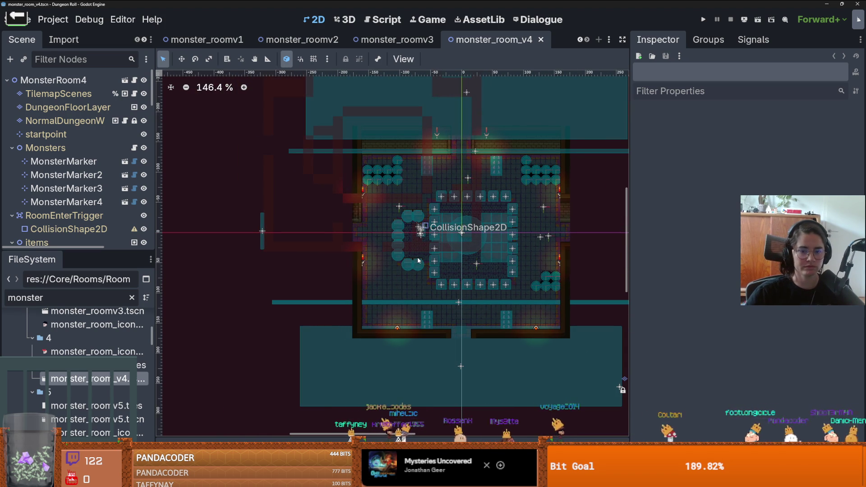
pyautogui.moveTo(431, 276)
pyautogui.mouseDown()
pyautogui.moveTo(288, 216)
pyautogui.moveTo(342, 222)
pyautogui.mouseUp()
pyautogui.scroll(1, 315, 221)
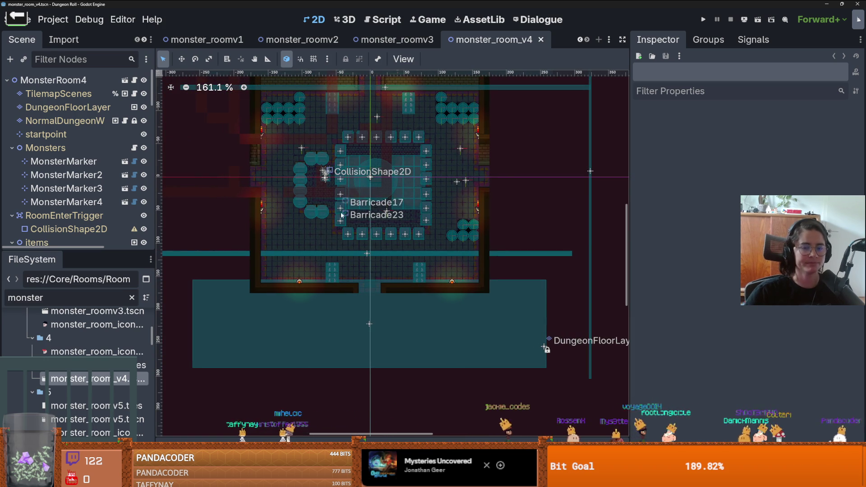
pyautogui.moveTo(118, 251); pyautogui.dragTo(118, 204)
pyautogui.scroll(-3, 295, 226)
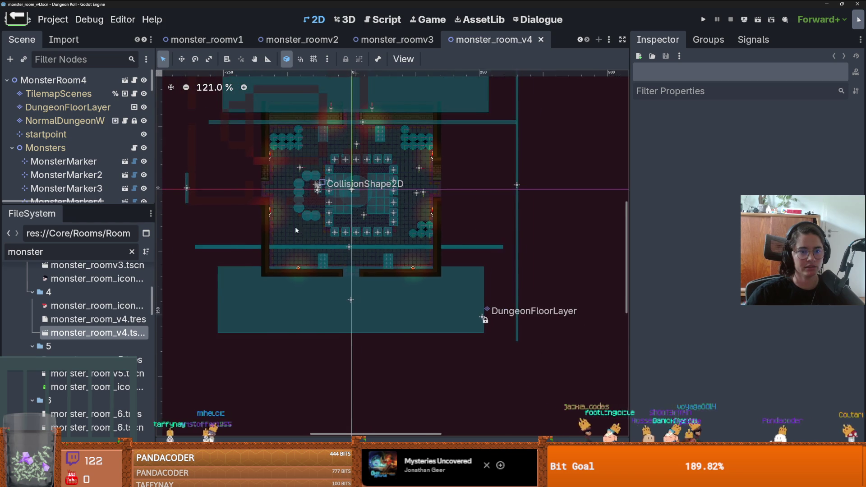
pyautogui.scroll(1, 364, 265)
pyautogui.scroll(-2, 364, 263)
pyautogui.scroll(-3, 364, 264)
pyautogui.scroll(4, 364, 262)
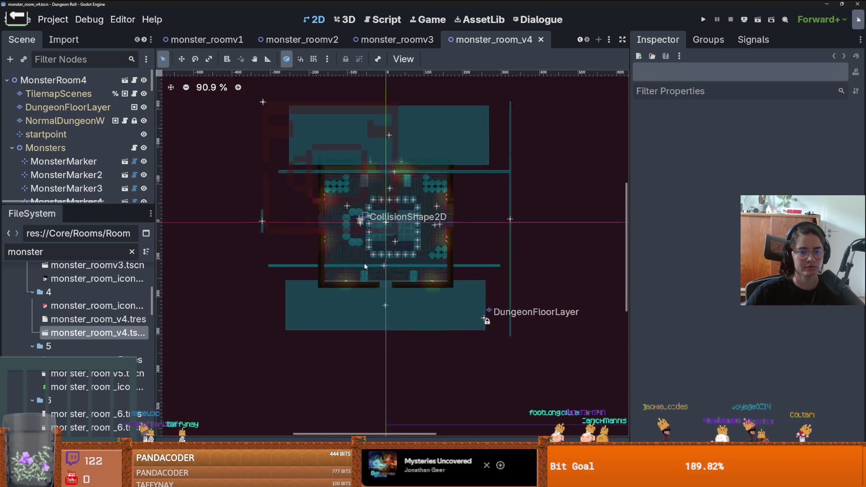
pyautogui.scroll(-1, 364, 263)
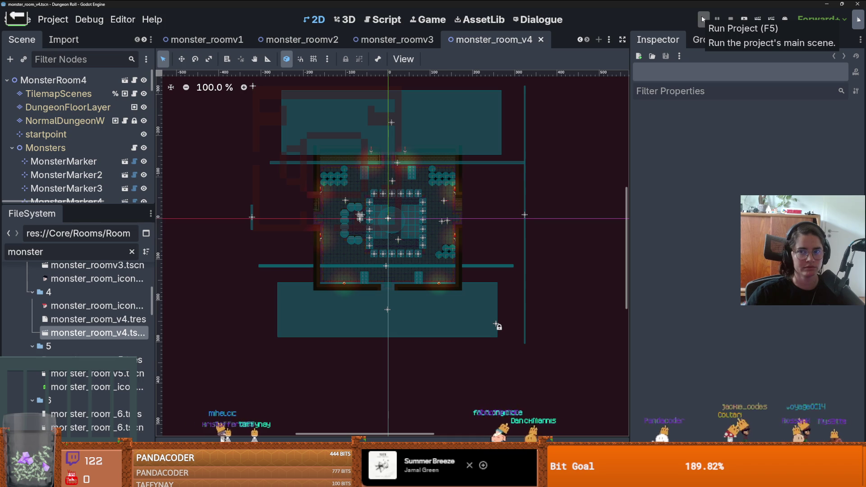
pyautogui.scroll(-2, 330, 155)
pyautogui.scroll(1, 271, 118)
# - Collapse the Monsters and items groups and select the RoomEnterTrigger node
pyautogui.moveTo(253, 103); pyautogui.dragTo(469, 270)
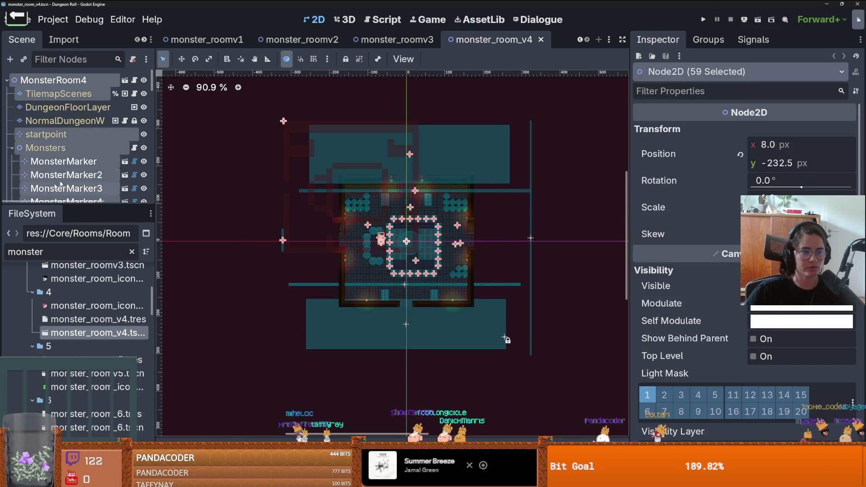
pyautogui.scroll(-2, 80, 180)
pyautogui.moveTo(80, 205); pyautogui.dragTo(81, 278)
pyautogui.scroll(2, 55, 158)
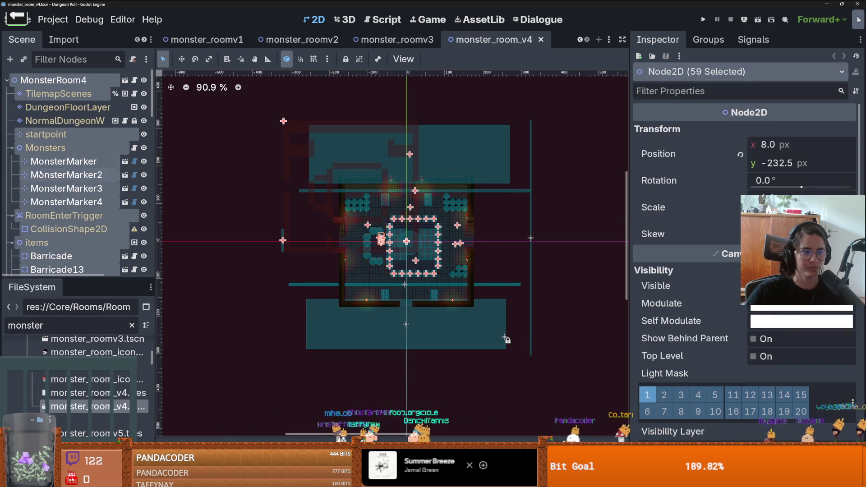
pyautogui.click(13, 148)
pyautogui.click(14, 161)
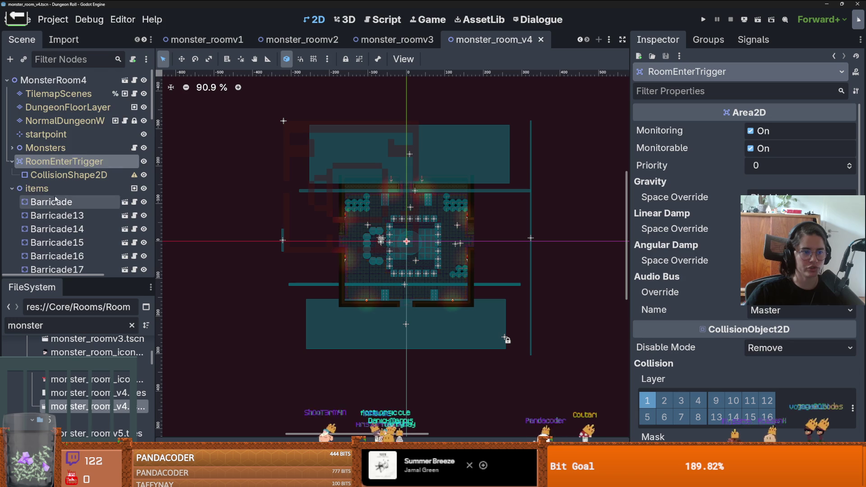
pyautogui.scroll(-2, 13, 136)
pyautogui.click(13, 117)
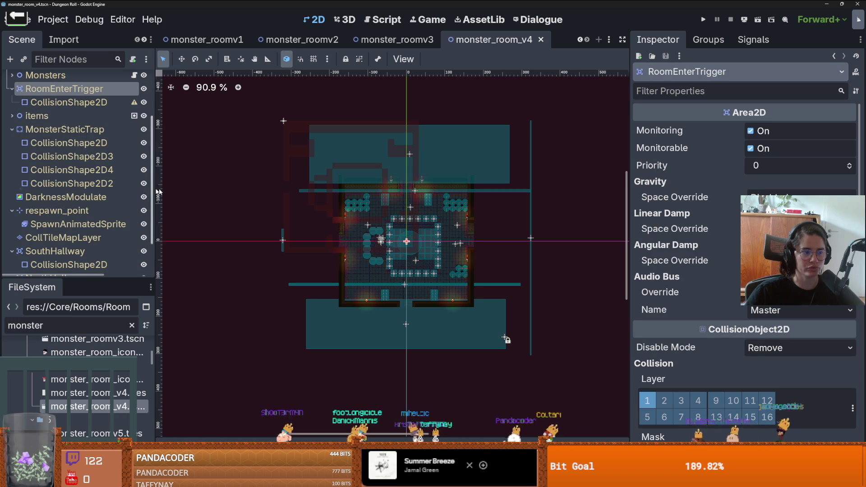
# - Select CollTileMapLayer to review the room's collision tiles in the TileMap panel
pyautogui.scroll(-2, 397, 232)
pyautogui.scroll(3, 397, 232)
pyautogui.scroll(-2, 99, 197)
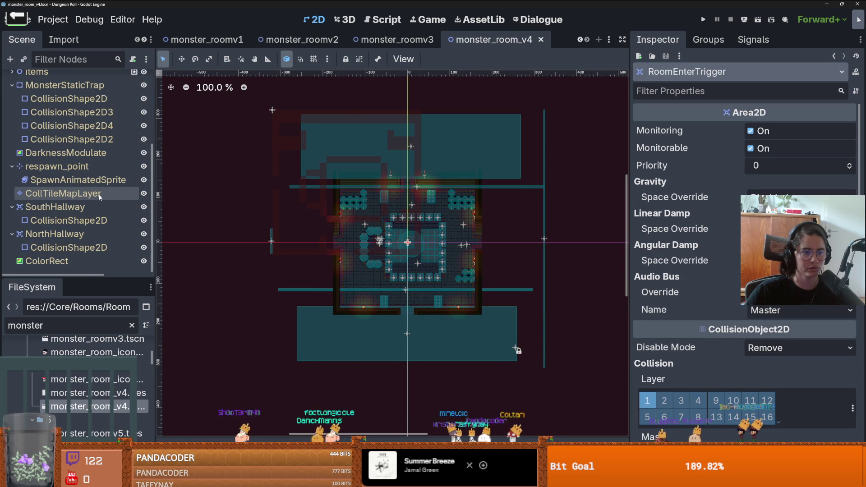
pyautogui.click(98, 193)
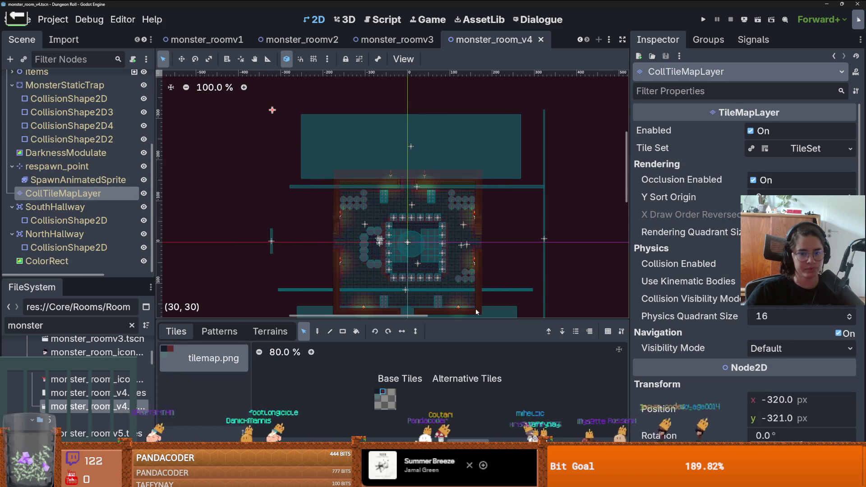
pyautogui.scroll(6, 477, 273)
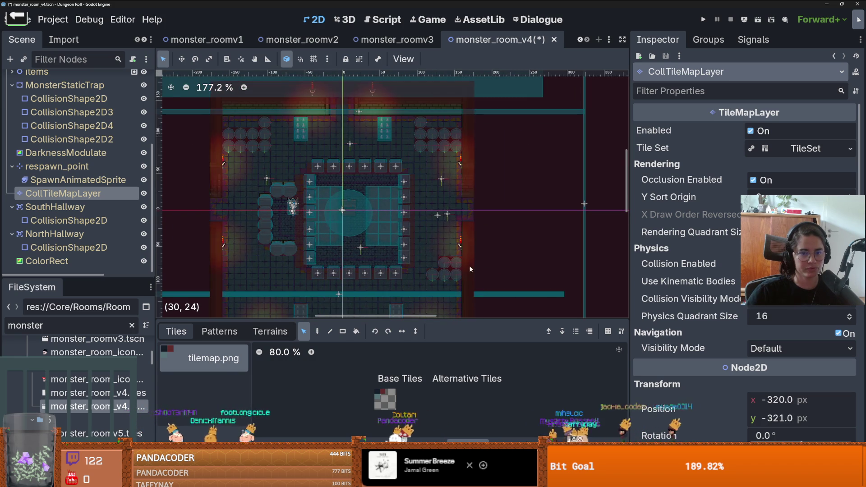
pyautogui.scroll(-2, 529, 188)
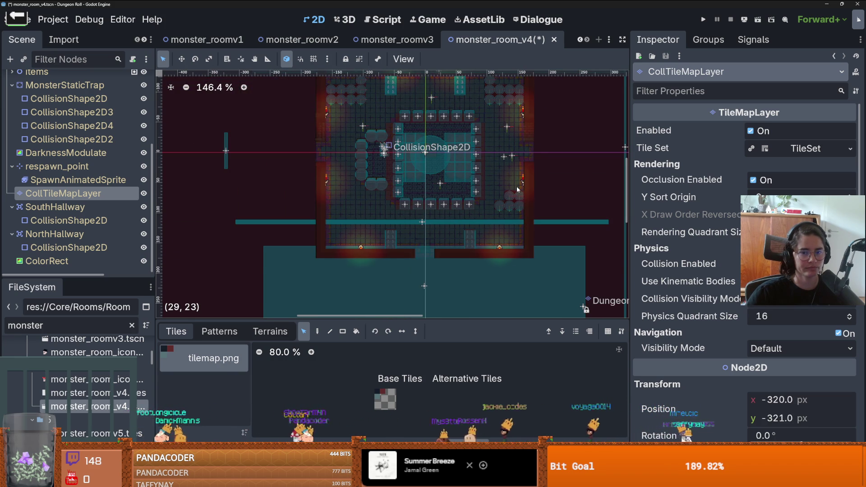
pyautogui.scroll(-3, 436, 221)
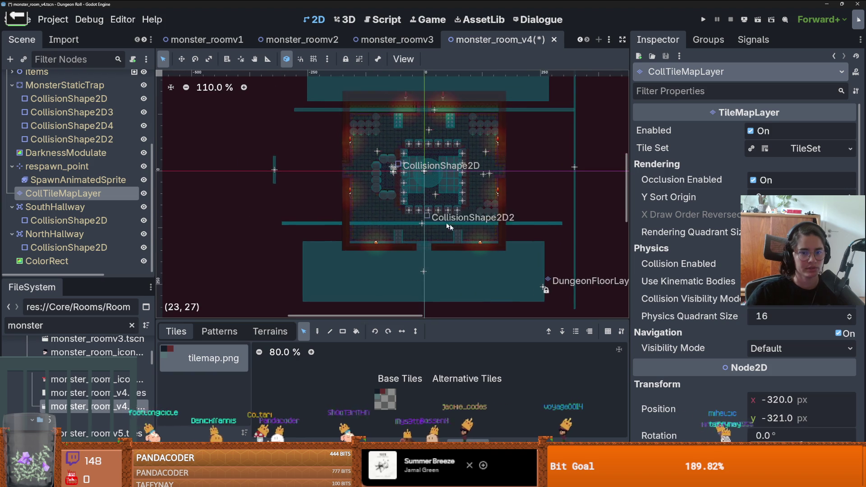
pyautogui.scroll(2, 436, 221)
pyautogui.scroll(5, 76, 167)
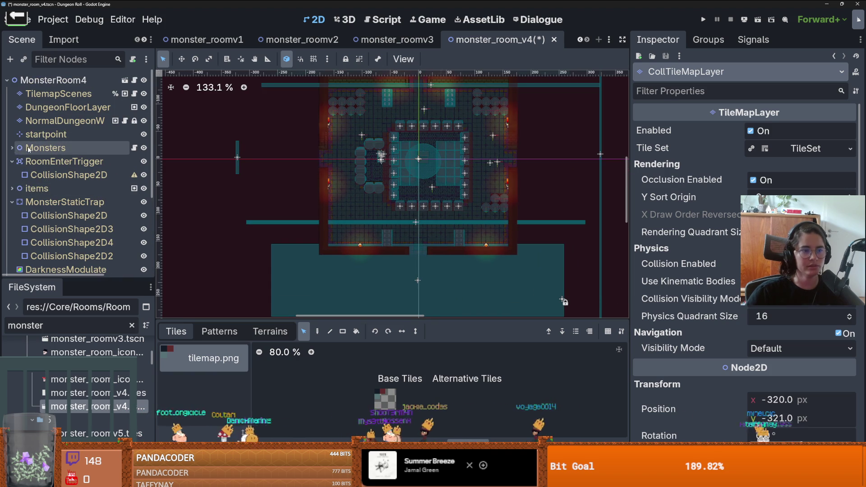
# - Check MonsterMarker and MonsterMarker2 enemy types, Archer and Templar, then collapse Monsters
pyautogui.click(76, 167)
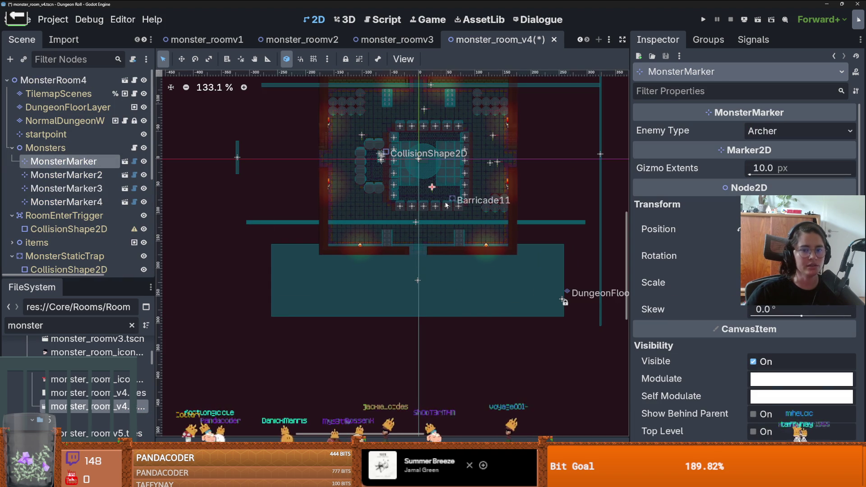
pyautogui.press('Down')
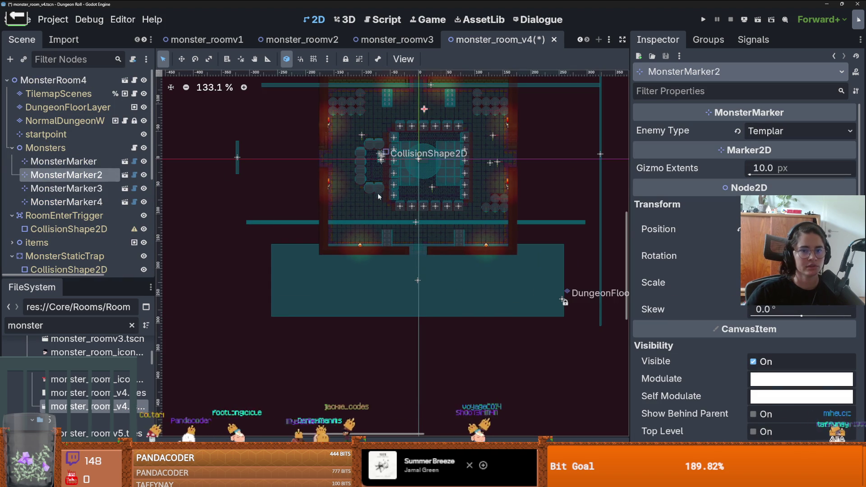
pyautogui.scroll(3, 377, 188)
pyautogui.click(11, 148)
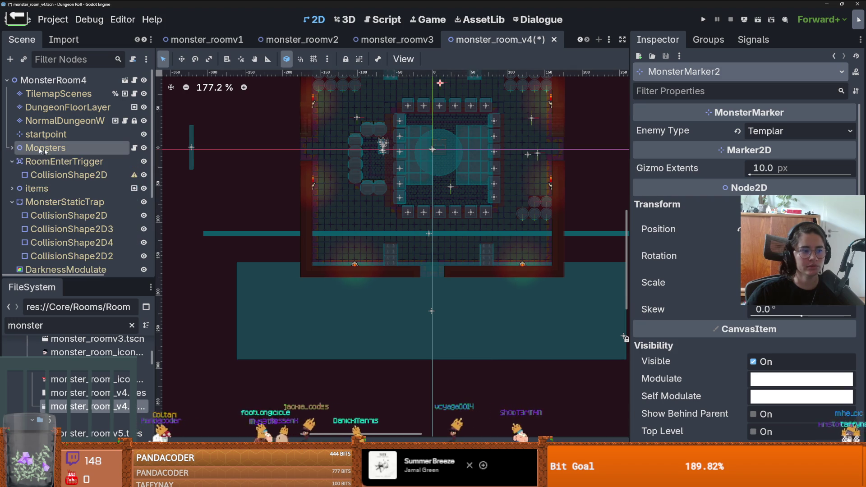
pyautogui.scroll(-2, 403, 182)
pyautogui.scroll(-2, 402, 182)
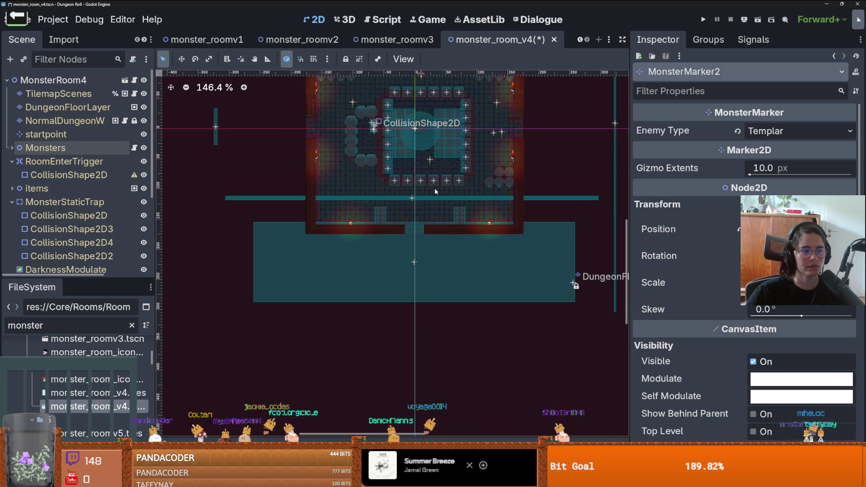
pyautogui.scroll(2, 435, 212)
pyautogui.scroll(2, 434, 213)
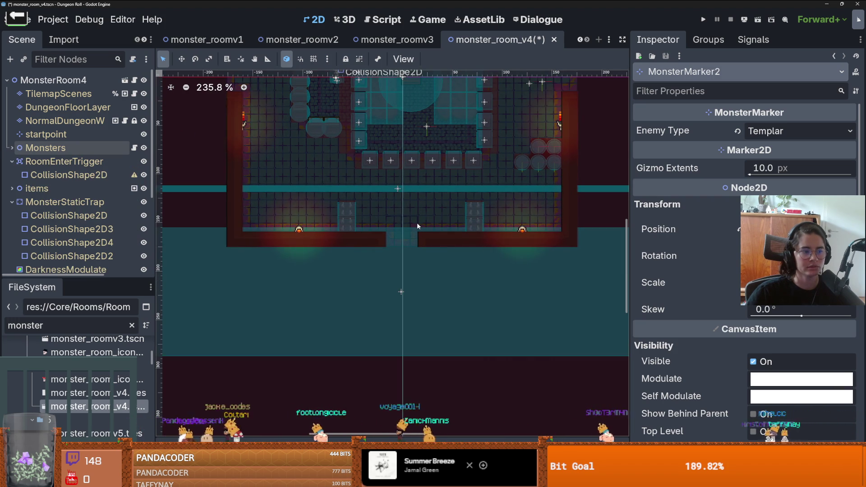
# - Move the trap's CollisionShape2D2 into the floor gap and nudge the SouthHallway shape right and down
pyautogui.scroll(-1, 411, 231)
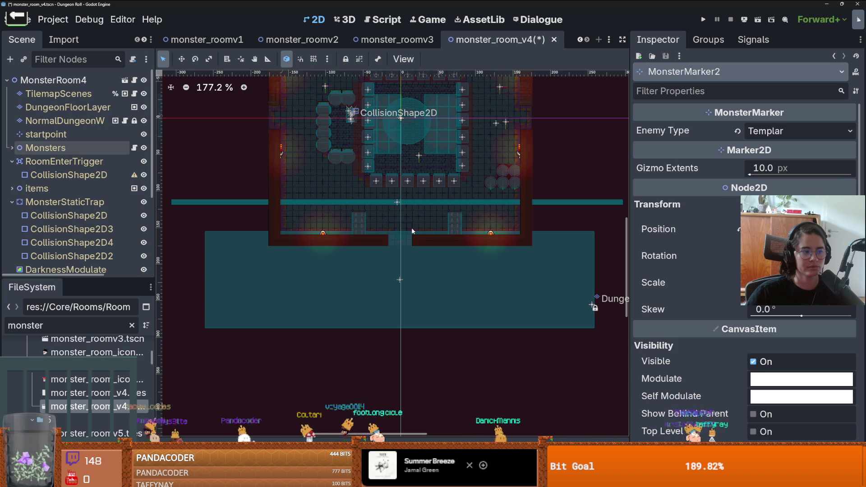
pyautogui.scroll(1, 417, 202)
pyautogui.click(410, 203)
pyautogui.moveTo(412, 203); pyautogui.dragTo(405, 241)
pyautogui.scroll(5, 396, 244)
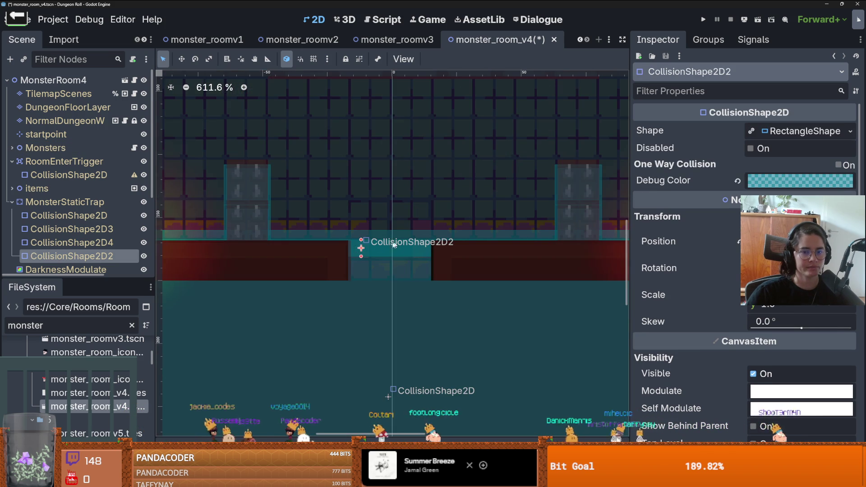
pyautogui.click(377, 248)
pyautogui.scroll(-2, 266, 244)
pyautogui.click(261, 222)
pyautogui.scroll(-3, 379, 258)
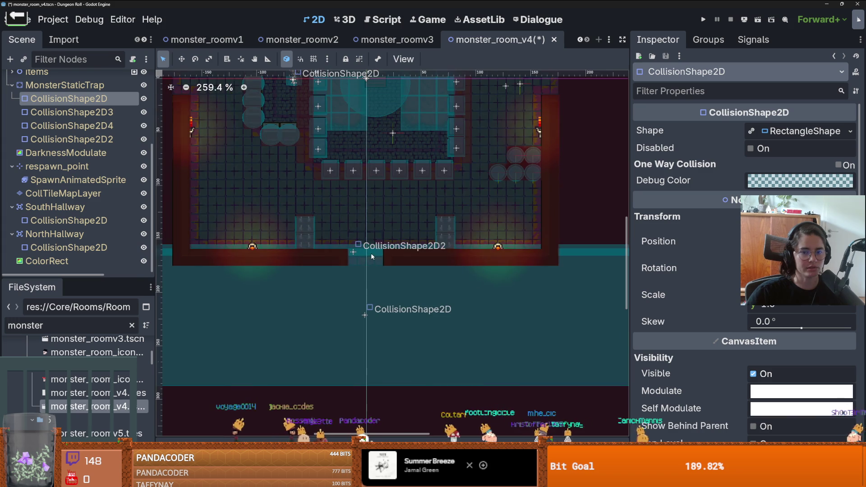
pyautogui.scroll(-7, 373, 257)
pyautogui.click(353, 272)
pyautogui.scroll(5, 353, 272)
pyautogui.moveTo(364, 277)
pyautogui.mouseDown()
pyautogui.moveTo(366, 289)
pyautogui.moveTo(374, 281)
pyautogui.mouseUp()
# - Pull CollisionShape2D2's right and left edges inward to span only the bottom doorway
pyautogui.click(67, 139)
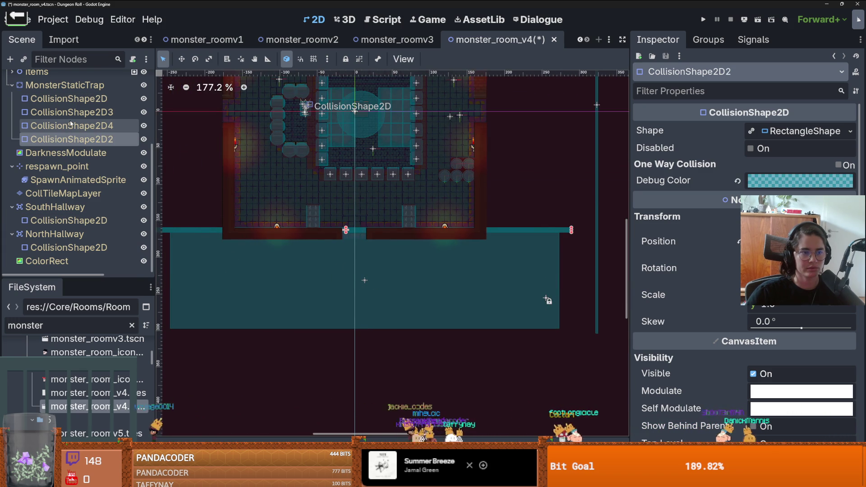
pyautogui.scroll(-2, 470, 237)
pyautogui.scroll(1, 571, 234)
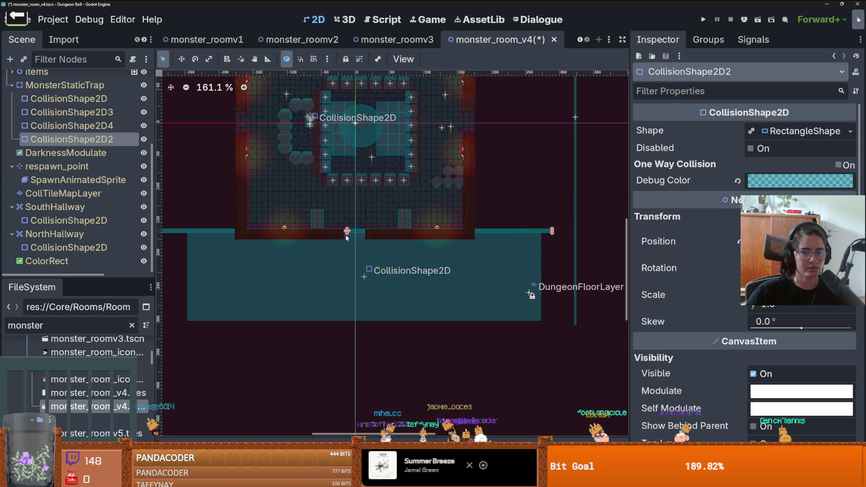
pyautogui.scroll(-2, 533, 232)
pyautogui.scroll(8, 500, 221)
pyautogui.moveTo(499, 221); pyautogui.dragTo(331, 229)
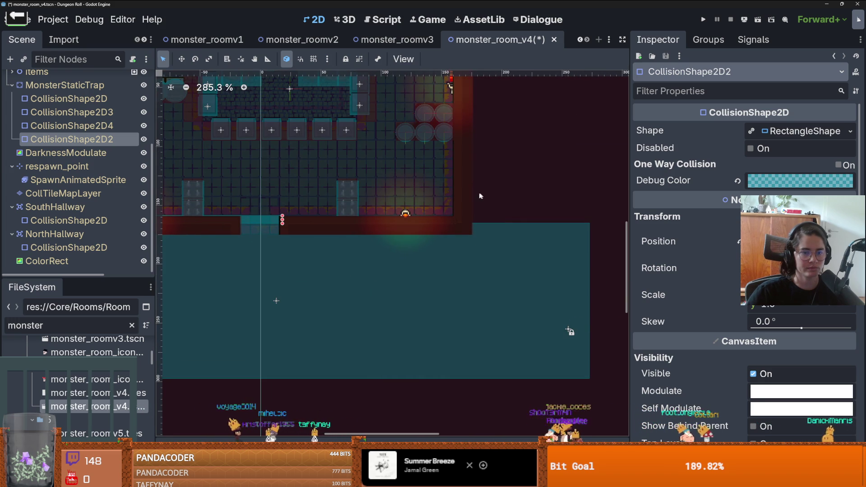
pyautogui.hscroll(-3, 316, 221)
pyautogui.scroll(-3, 316, 221)
pyautogui.hscroll(-2, 330, 218)
pyautogui.hscroll(-1, 204, 218)
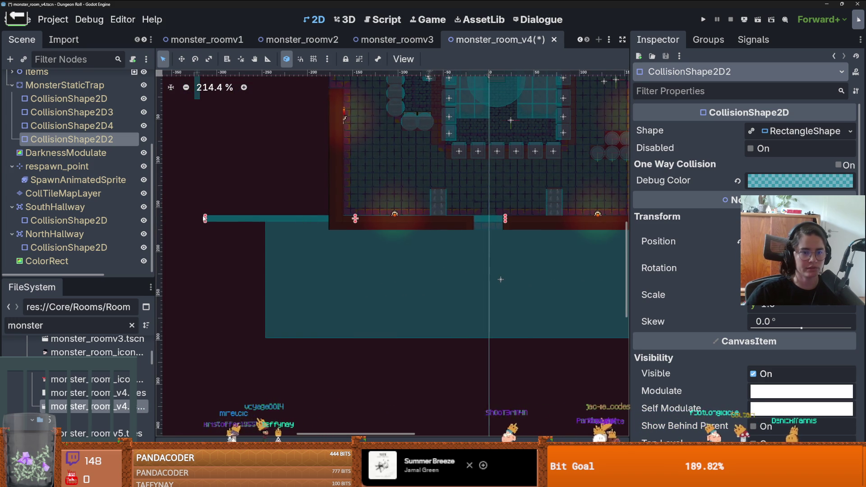
pyautogui.moveTo(205, 218); pyautogui.dragTo(459, 218)
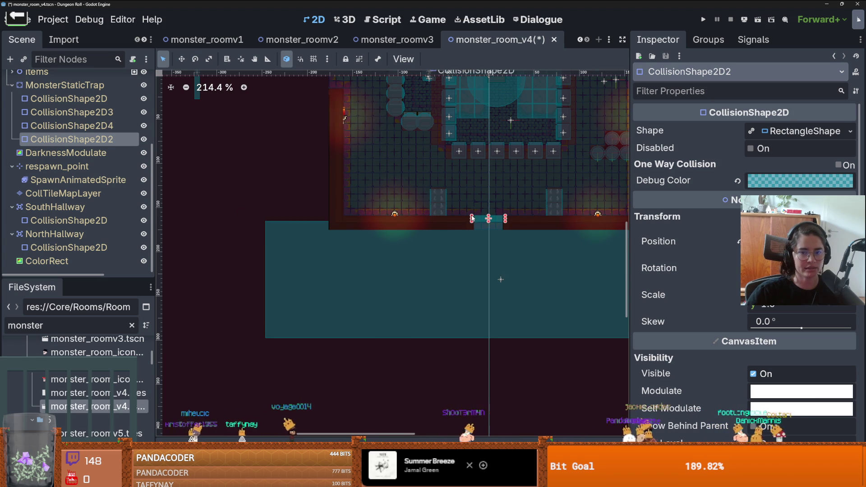
pyautogui.scroll(-5, 456, 219)
pyautogui.scroll(4, 455, 216)
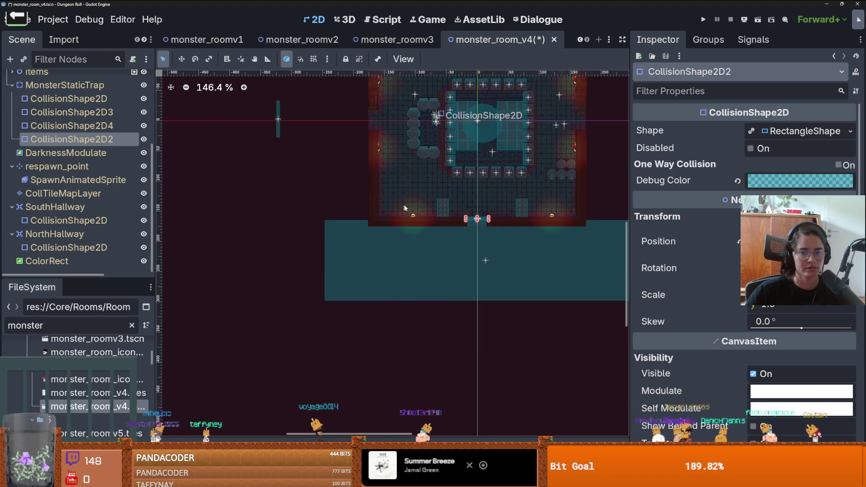
pyautogui.scroll(-7, 456, 215)
pyautogui.scroll(3, 424, 236)
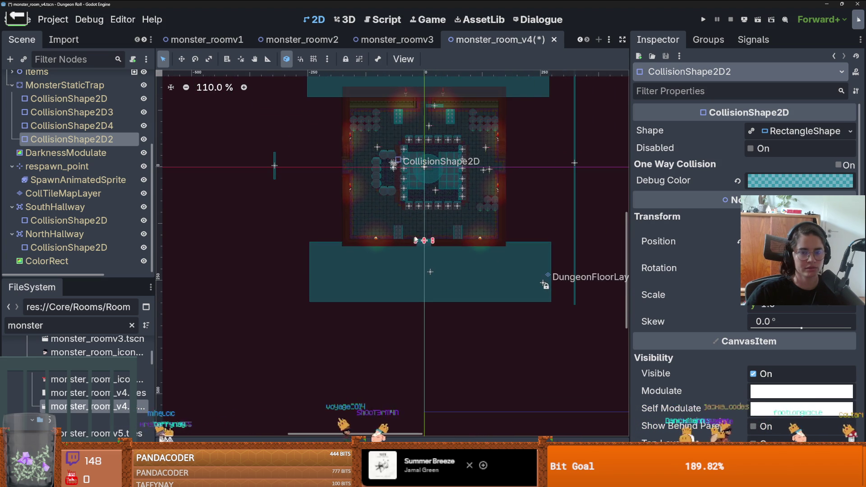
# - Select the MonsterRoom4 root node, then the wall tilemap layer for tile editing
pyautogui.click(570, 294)
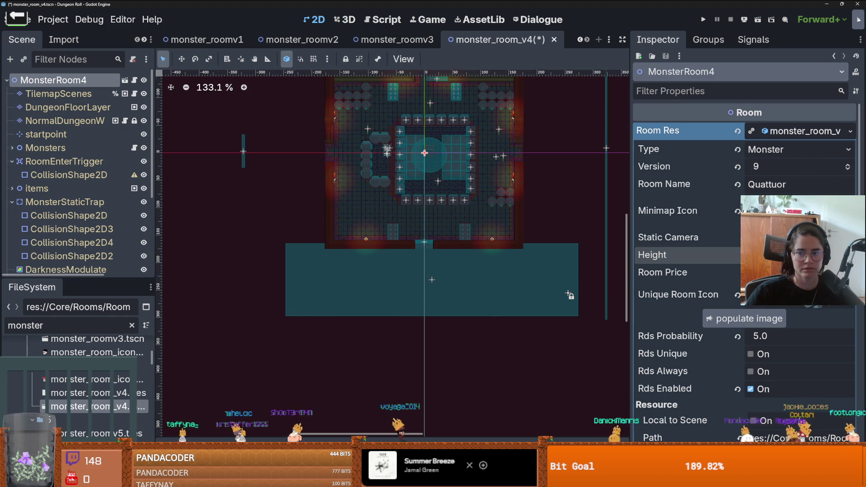
pyautogui.scroll(3, 481, 245)
pyautogui.scroll(-2, 434, 183)
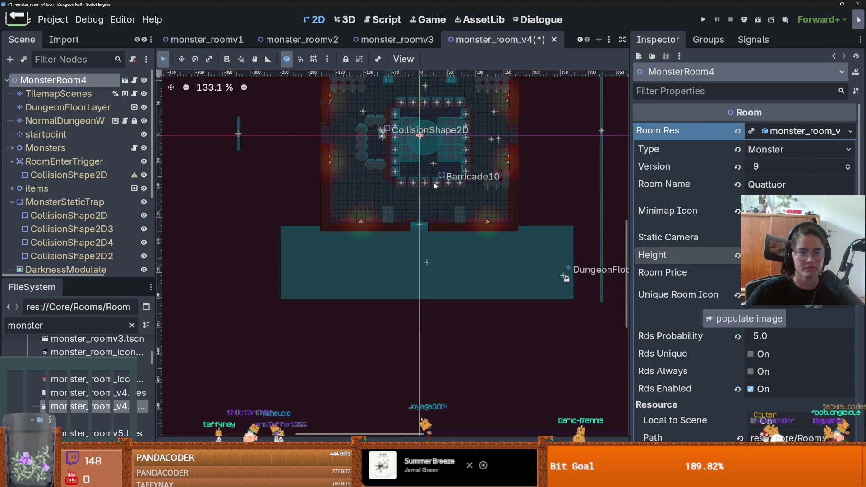
pyautogui.scroll(-3, 434, 183)
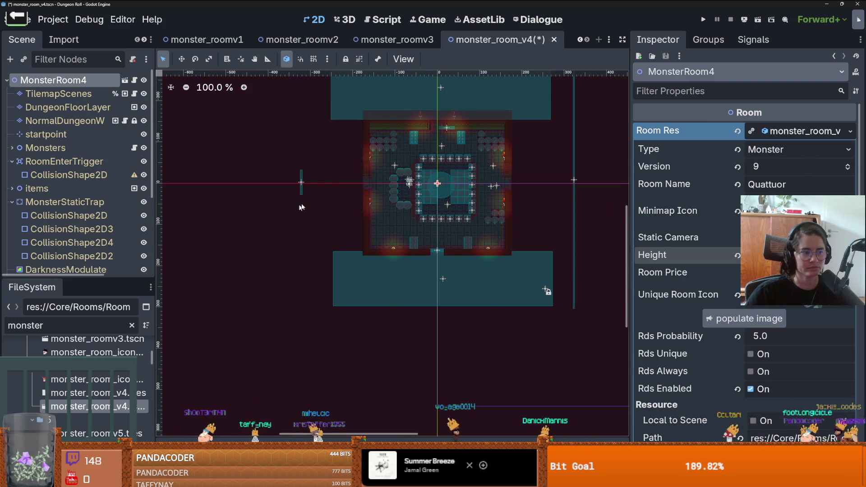
pyautogui.scroll(3, 307, 203)
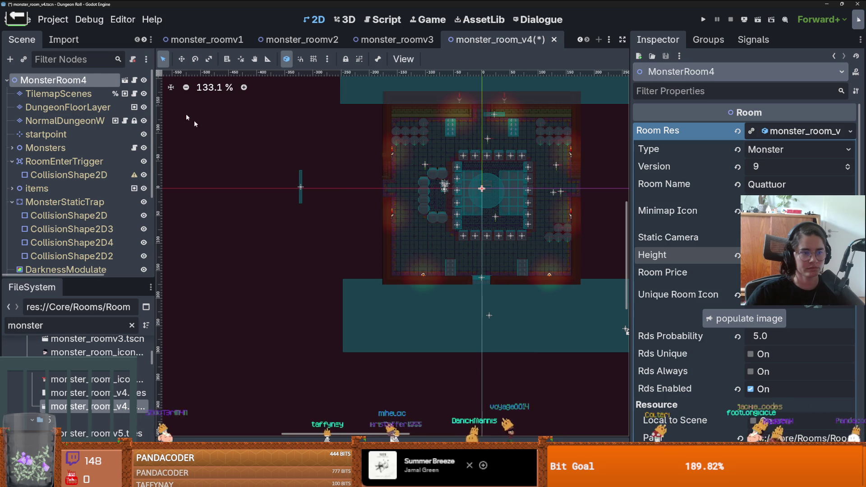
pyautogui.click(138, 121)
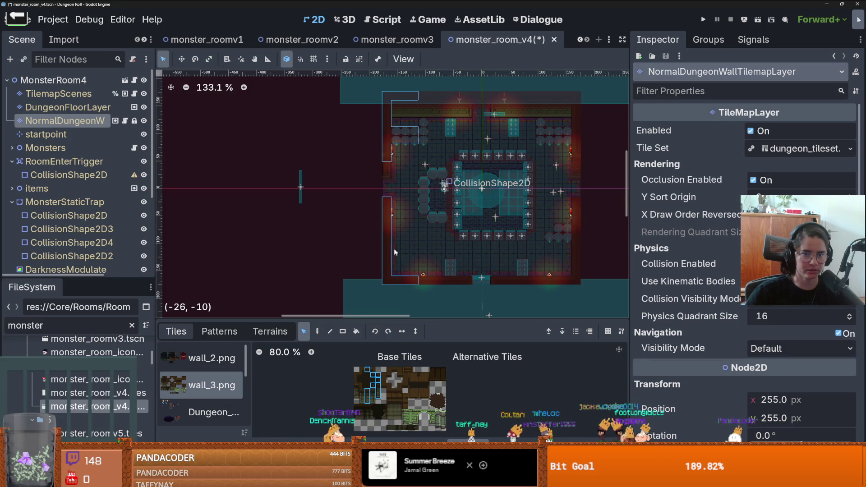
# - Drag the left wall tiles farther left, then select DungeonFloorLayer with the Rect tool
pyautogui.moveTo(385, 91)
pyautogui.mouseDown()
pyautogui.moveTo(388, 280)
pyautogui.moveTo(305, 251)
pyautogui.mouseUp()
pyautogui.scroll(-1, 343, 228)
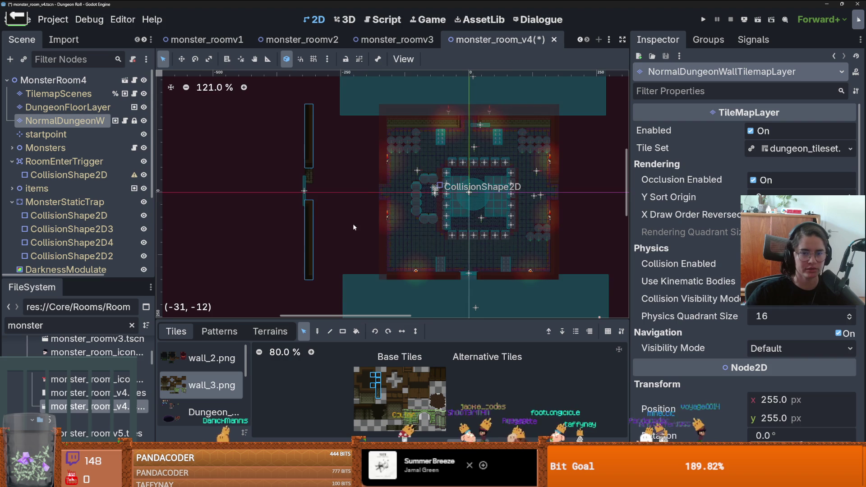
pyautogui.scroll(3, 354, 228)
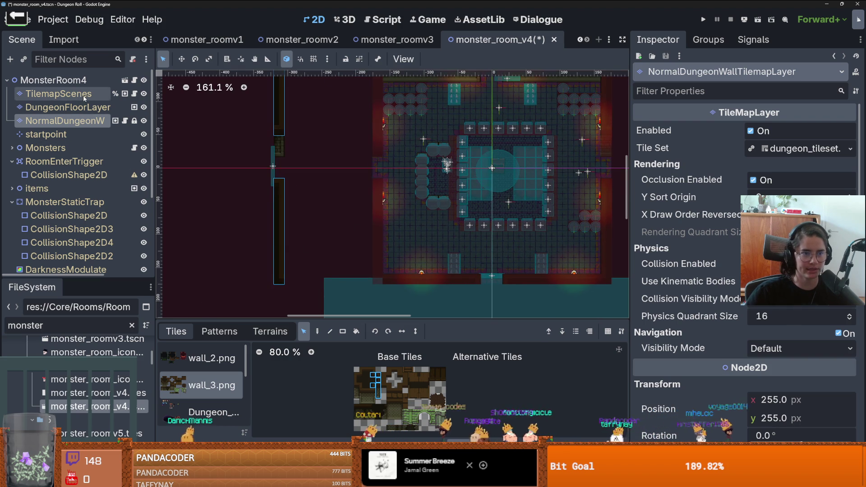
pyautogui.click(81, 108)
pyautogui.click(346, 334)
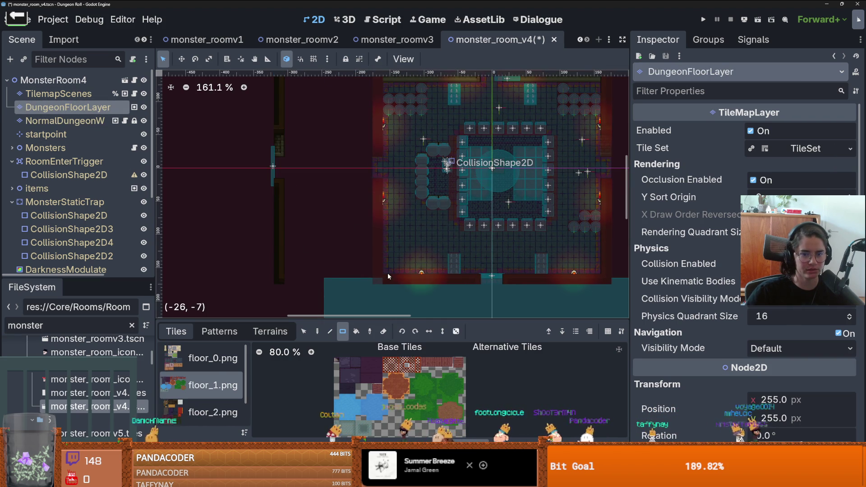
pyautogui.moveTo(466, 278); pyautogui.dragTo(383, 218)
pyautogui.scroll(-1, 383, 219)
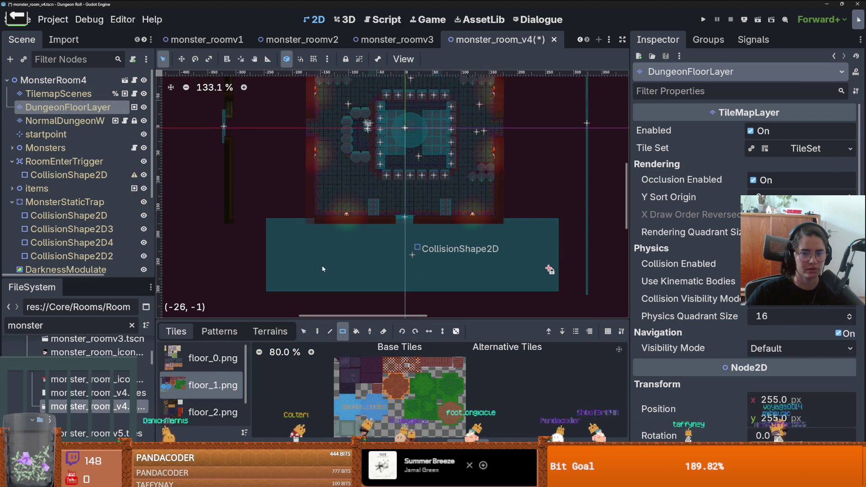
# - On the wall layer, paint a new_walls terrain rectangle below the room, then undo it
pyautogui.click(253, 334)
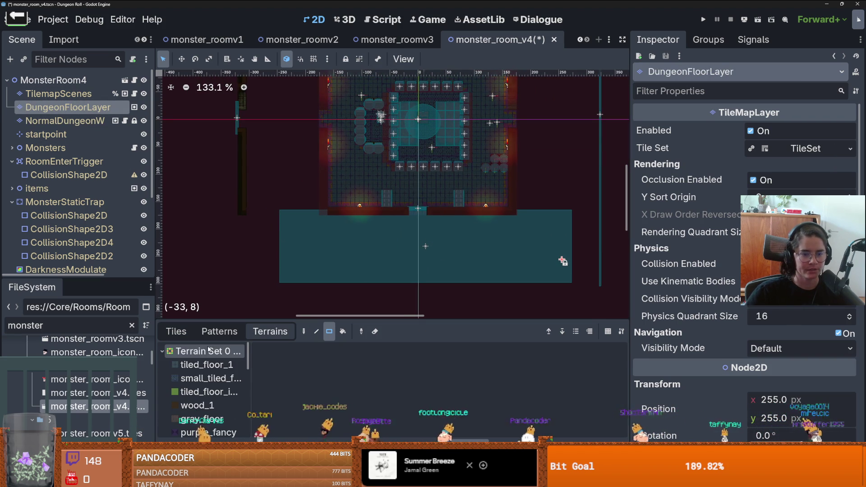
pyautogui.click(77, 122)
pyautogui.click(203, 364)
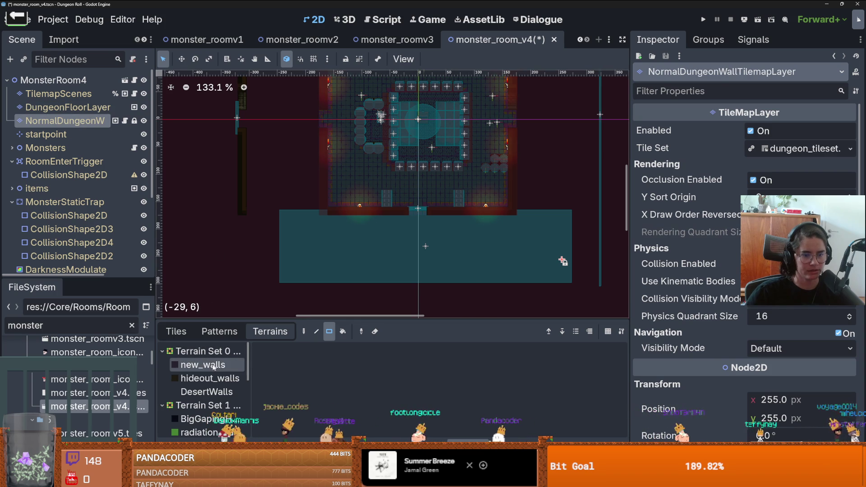
pyautogui.moveTo(397, 227); pyautogui.dragTo(247, 278)
pyautogui.scroll(1, 264, 273)
pyautogui.hotkey('ctrl', 'z')
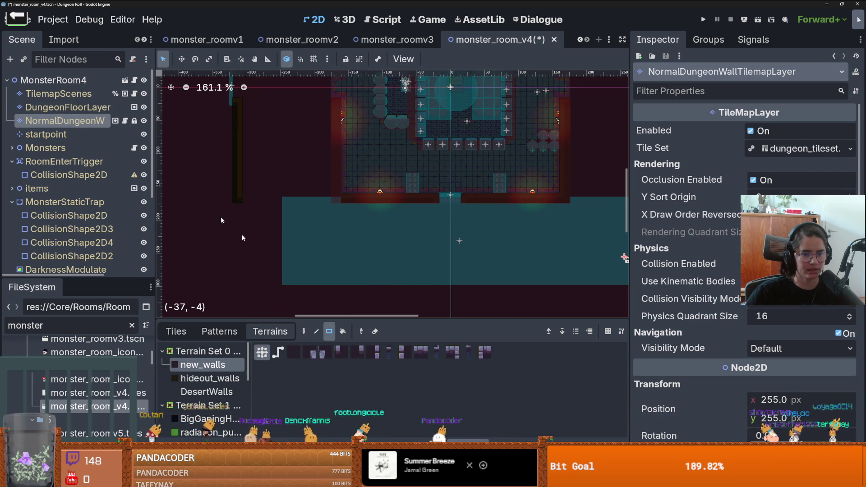
# - Switch to hideout_walls terrain and paint a 19x11 wall block left of the corridor
pyautogui.click(210, 378)
pyautogui.moveTo(435, 198); pyautogui.dragTo(243, 280)
pyautogui.scroll(1, 270, 248)
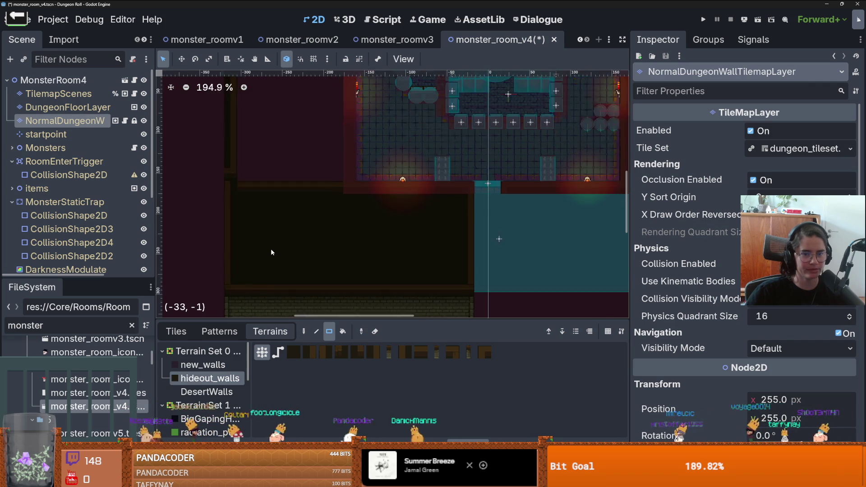
pyautogui.scroll(-1, 271, 248)
pyautogui.hotkey('ctrl', 'z')
pyautogui.moveTo(431, 204)
pyautogui.mouseDown()
pyautogui.moveTo(383, 276)
pyautogui.moveTo(226, 301)
pyautogui.moveTo(239, 306)
pyautogui.mouseUp()
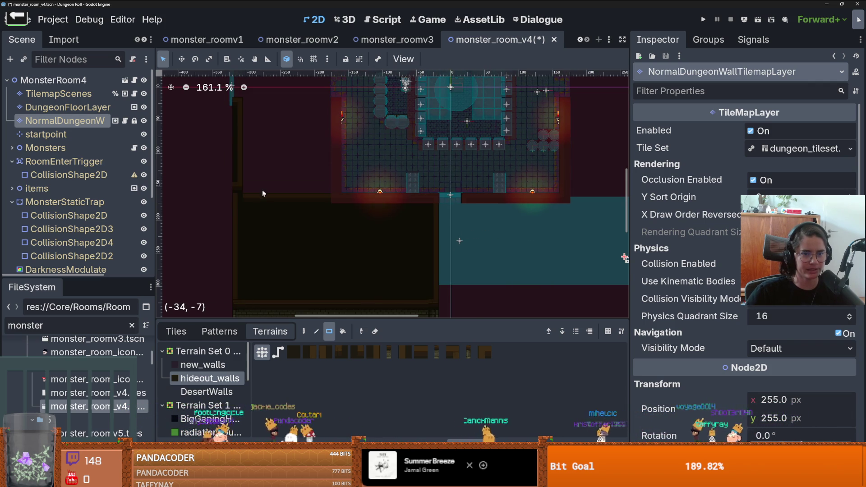
# - Add a smaller wall block beside it plus 12x11 and 10x11 blocks right of the corridor
pyautogui.scroll(1, 273, 209)
pyautogui.moveTo(251, 126)
pyautogui.mouseDown()
pyautogui.moveTo(320, 200)
pyautogui.moveTo(302, 226)
pyautogui.moveTo(278, 213)
pyautogui.moveTo(269, 235)
pyautogui.mouseUp()
pyautogui.scroll(-1, 269, 234)
pyautogui.moveTo(362, 194)
pyautogui.mouseDown()
pyautogui.moveTo(471, 286)
pyautogui.moveTo(452, 285)
pyautogui.mouseUp()
pyautogui.scroll(-2, 452, 287)
pyautogui.scroll(1, 457, 278)
pyautogui.moveTo(412, 198)
pyautogui.mouseDown()
pyautogui.moveTo(469, 272)
pyautogui.moveTo(480, 269)
pyautogui.mouseUp()
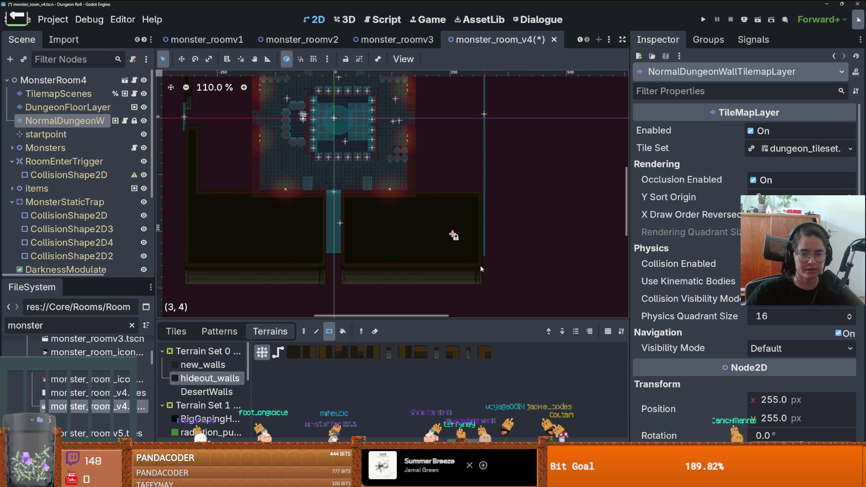
# - Paint a thin wall column up the right side and a two-tile wall patch
pyautogui.scroll(1, 441, 212)
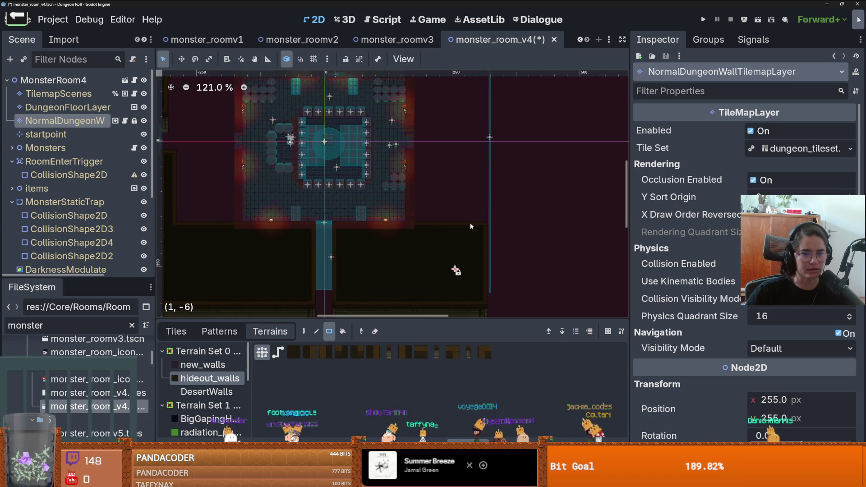
pyautogui.moveTo(486, 219)
pyautogui.mouseDown()
pyautogui.moveTo(486, 116)
pyautogui.moveTo(480, 220)
pyautogui.mouseUp()
pyautogui.moveTo(480, 139); pyautogui.dragTo(480, 222)
pyautogui.scroll(-1, 480, 222)
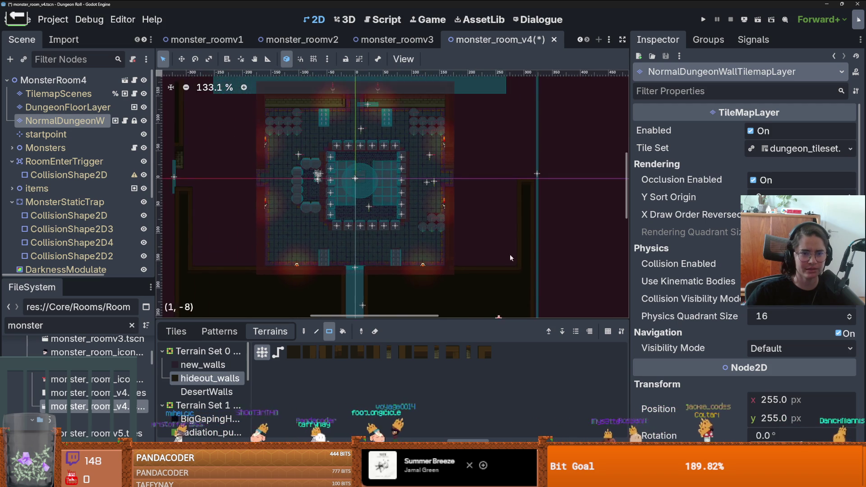
pyautogui.moveTo(202, 212); pyautogui.dragTo(545, 213)
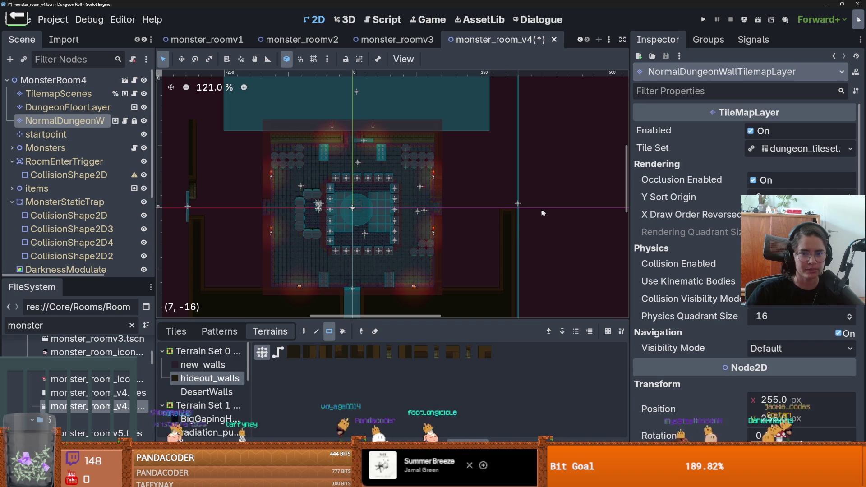
pyautogui.moveTo(501, 189); pyautogui.dragTo(511, 188)
# - Paint a 10x5 hideout_walls block beyond the room's upper-left corner
pyautogui.scroll(1, 512, 188)
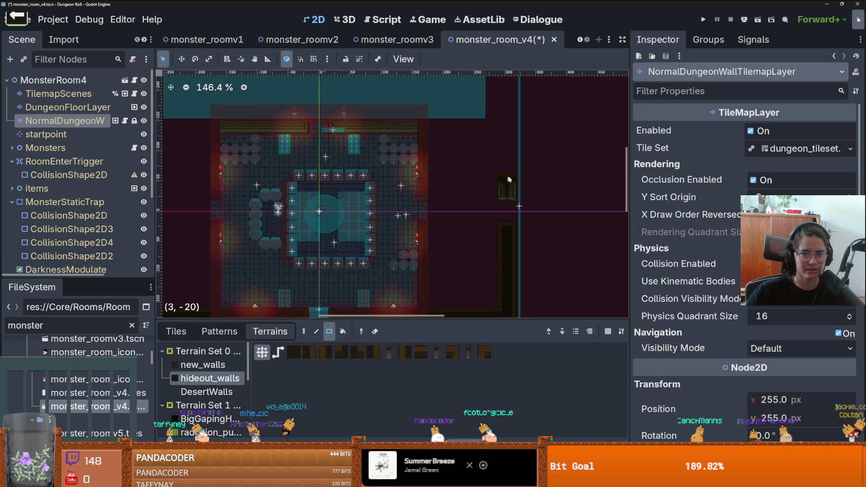
pyautogui.scroll(-1, 521, 198)
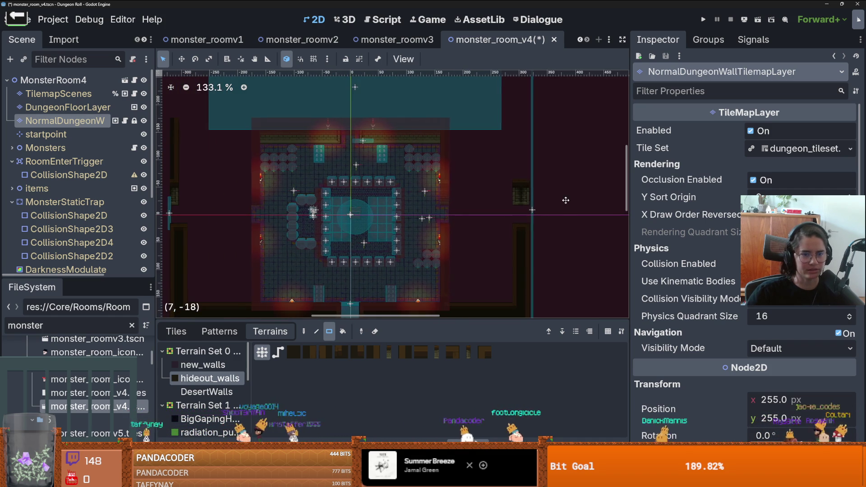
pyautogui.hscroll(-2, 549, 185)
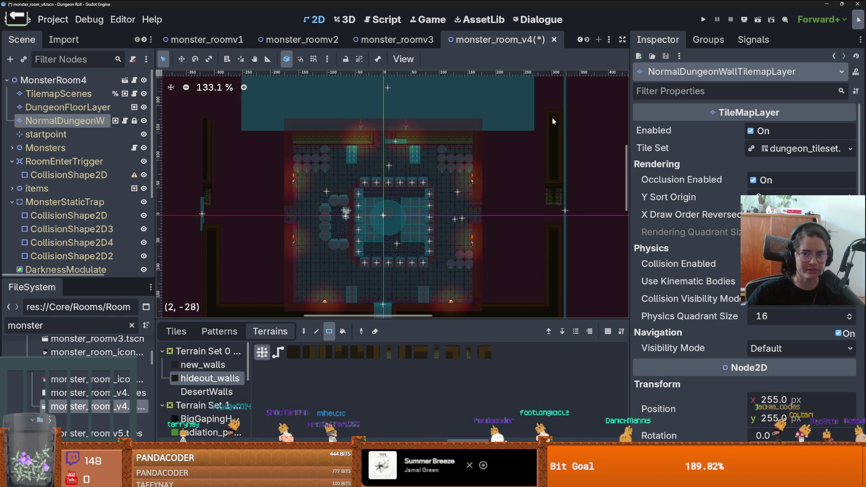
pyautogui.scroll(-1, 545, 163)
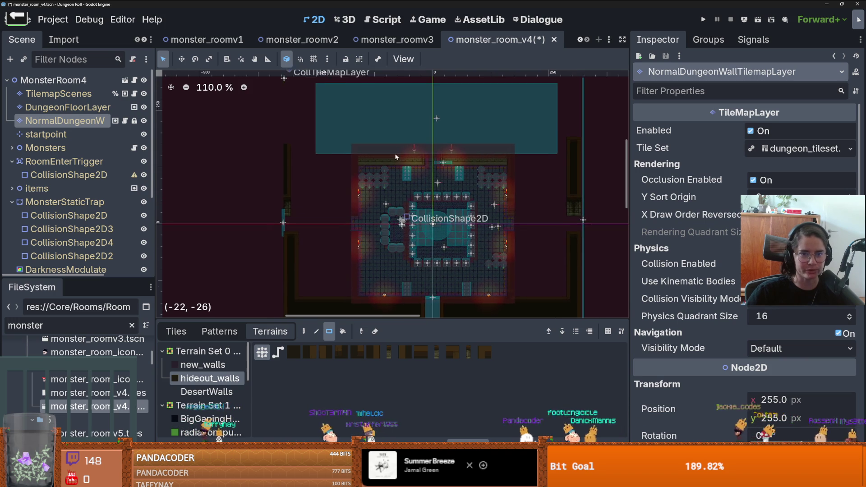
pyautogui.scroll(1, 357, 155)
pyautogui.moveTo(362, 153)
pyautogui.mouseDown()
pyautogui.moveTo(266, 149)
pyautogui.moveTo(293, 122)
pyautogui.moveTo(284, 121)
pyautogui.moveTo(330, 129)
pyautogui.moveTo(390, 169)
pyautogui.moveTo(472, 187)
pyautogui.mouseUp()
# - Place a single hideout_walls wall tile beside the room
pyautogui.scroll(-1, 289, 123)
pyautogui.scroll(1, 316, 126)
pyautogui.scroll(-1, 328, 126)
pyautogui.scroll(3, 412, 166)
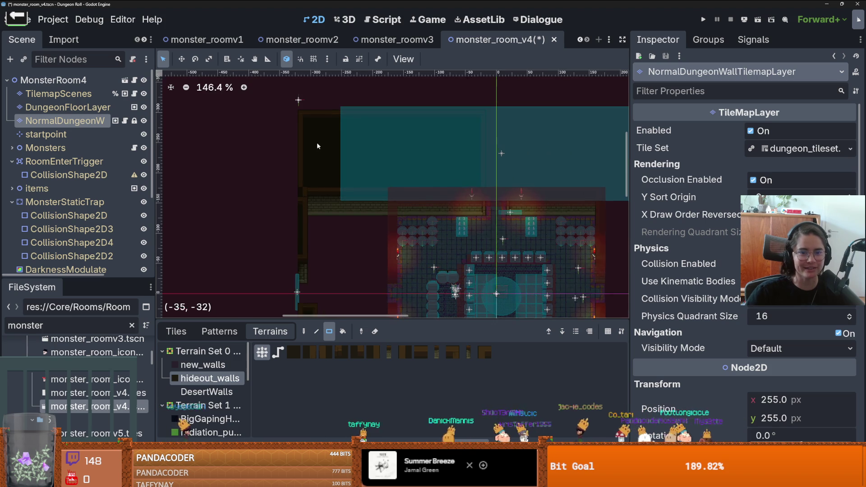
pyautogui.click(330, 199)
pyautogui.scroll(2, 316, 212)
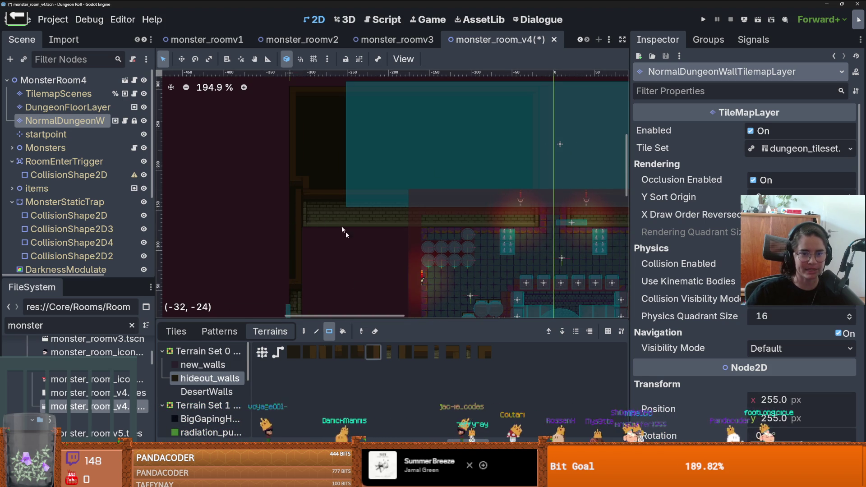
pyautogui.scroll(3, 348, 253)
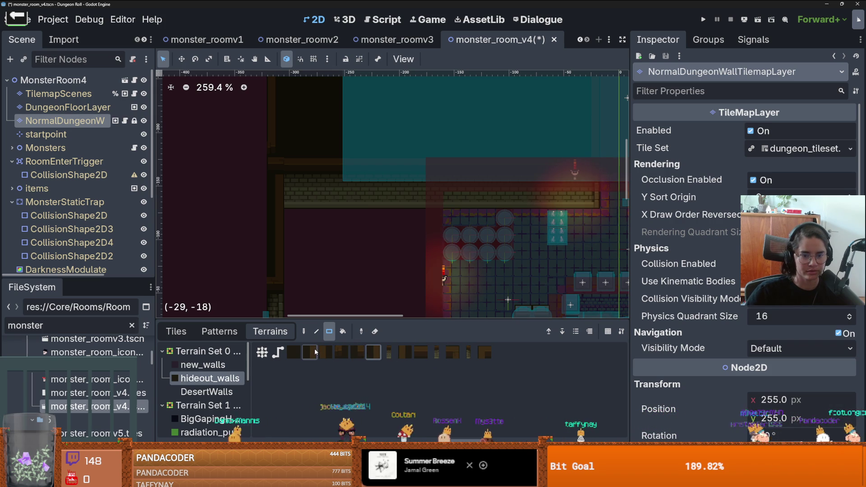
pyautogui.scroll(2, 286, 175)
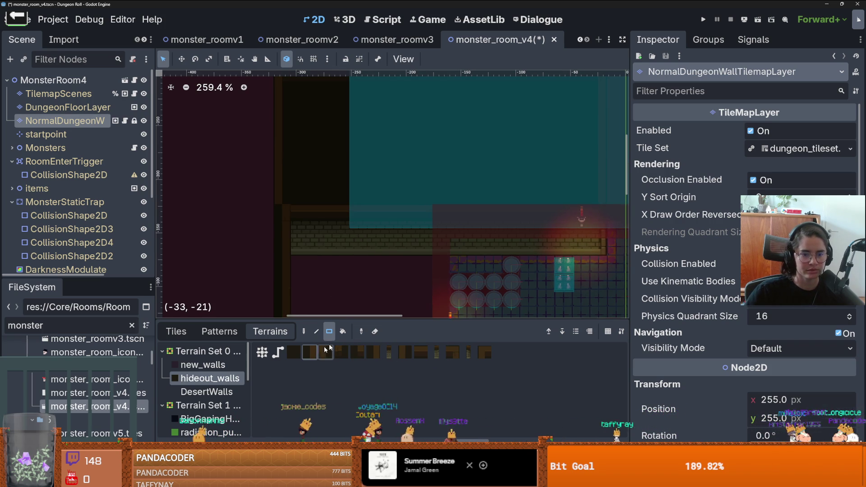
pyautogui.scroll(-3, 279, 197)
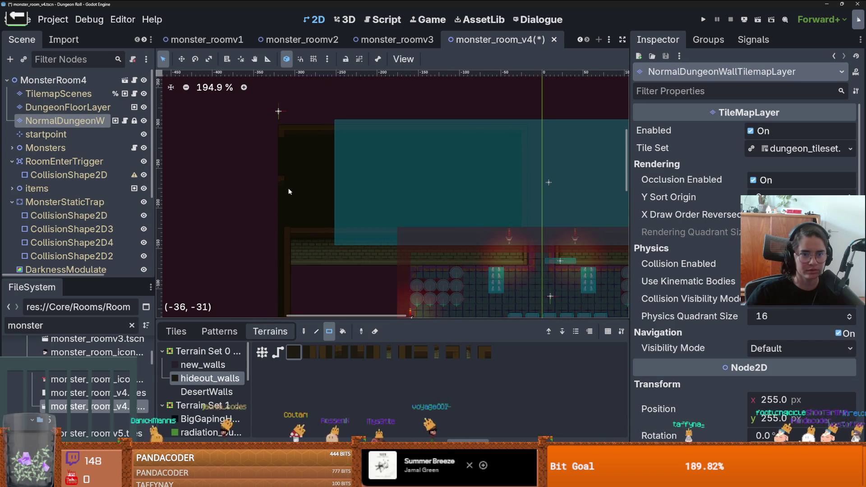
pyautogui.scroll(-1, 286, 185)
pyautogui.scroll(2, 287, 183)
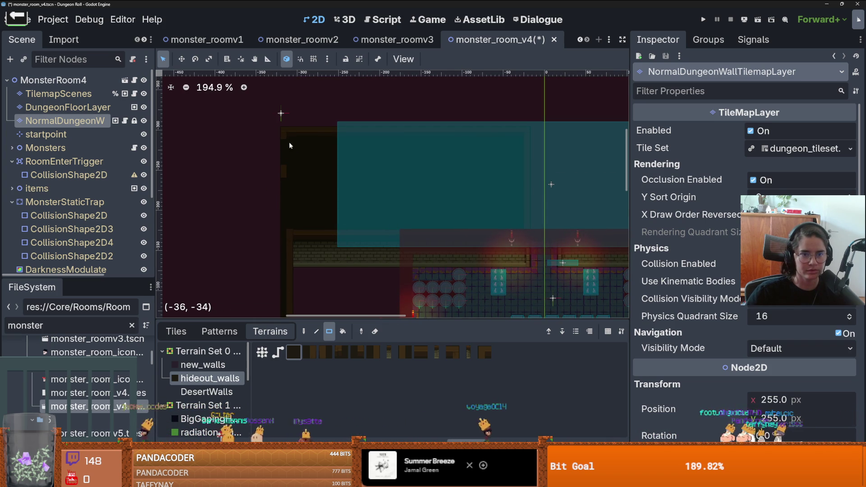
pyautogui.scroll(-6, 409, 297)
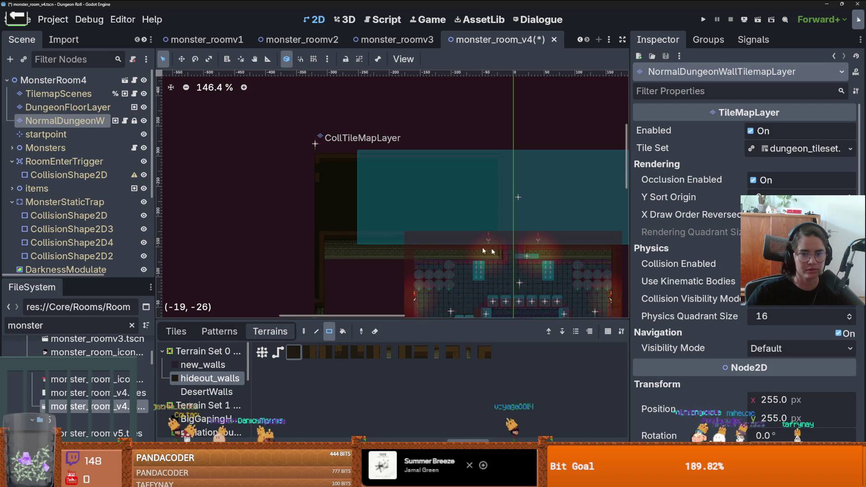
pyautogui.scroll(5, 495, 177)
pyautogui.scroll(-5, 532, 204)
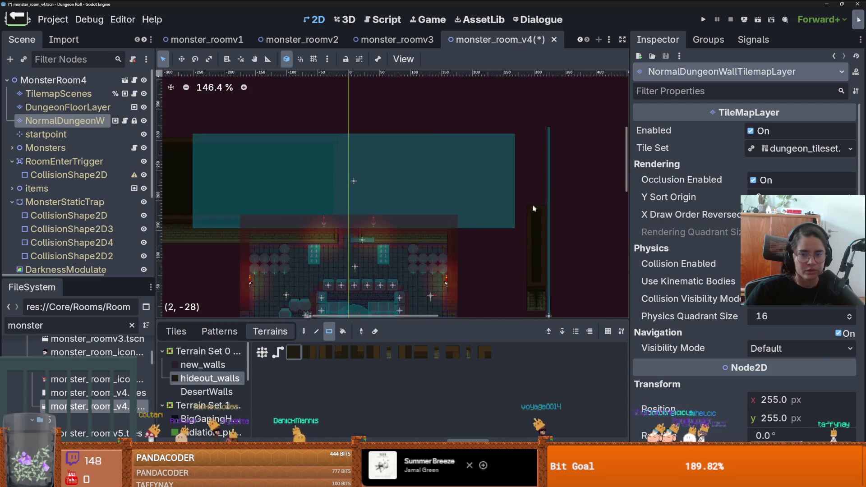
pyautogui.scroll(2, 513, 197)
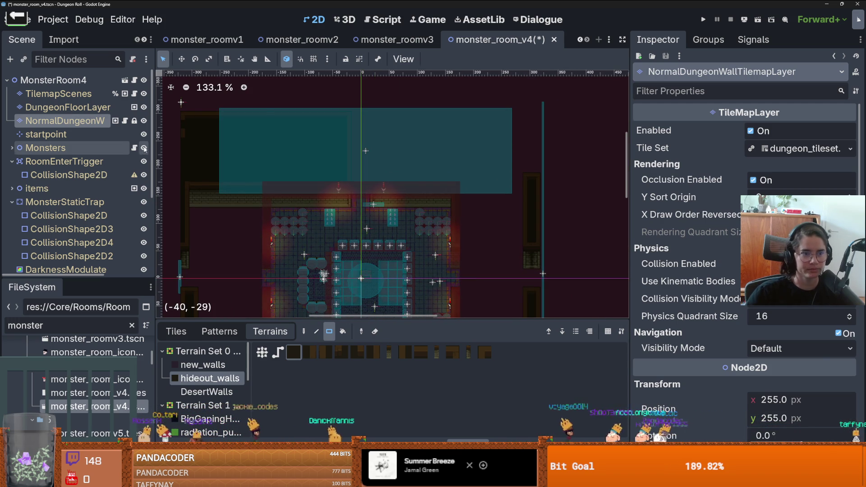
# - In terrain Rect mode, extend the top wall eight tiles to the right
pyautogui.click(329, 332)
pyautogui.scroll(3, 487, 170)
pyautogui.moveTo(464, 169)
pyautogui.mouseDown()
pyautogui.moveTo(559, 166)
pyautogui.moveTo(562, 156)
pyautogui.mouseUp()
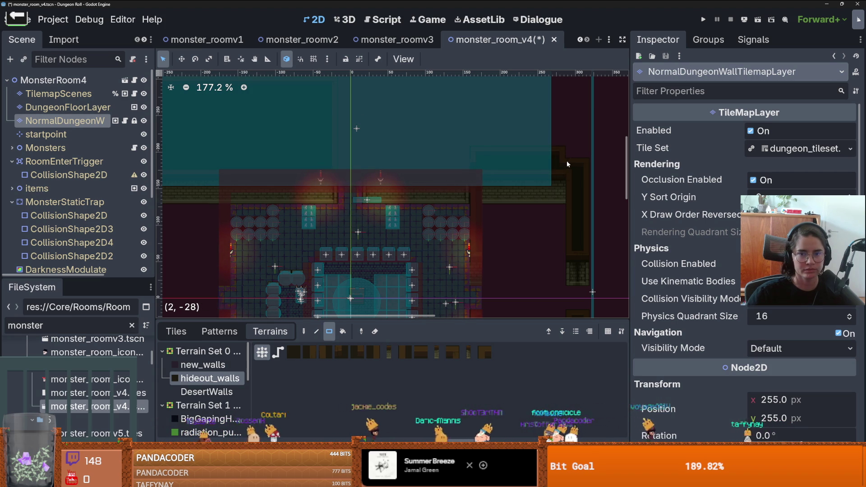
pyautogui.scroll(-2, 567, 162)
pyautogui.scroll(3, 383, 218)
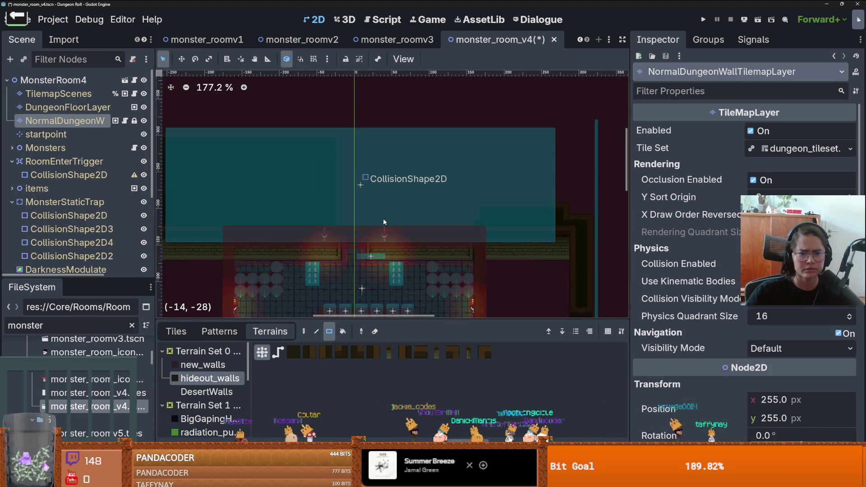
# - Paint a block and a larger block of wall terrain below the top wall, then save
pyautogui.moveTo(369, 227)
pyautogui.mouseDown()
pyautogui.moveTo(417, 131)
pyautogui.moveTo(467, 125)
pyautogui.mouseUp()
pyautogui.hscroll(2, 451, 136)
pyautogui.moveTo(431, 152)
pyautogui.mouseDown()
pyautogui.moveTo(535, 194)
pyautogui.moveTo(563, 220)
pyautogui.mouseUp()
pyautogui.scroll(-4, 542, 216)
pyautogui.hotkey('ctrl', 's')
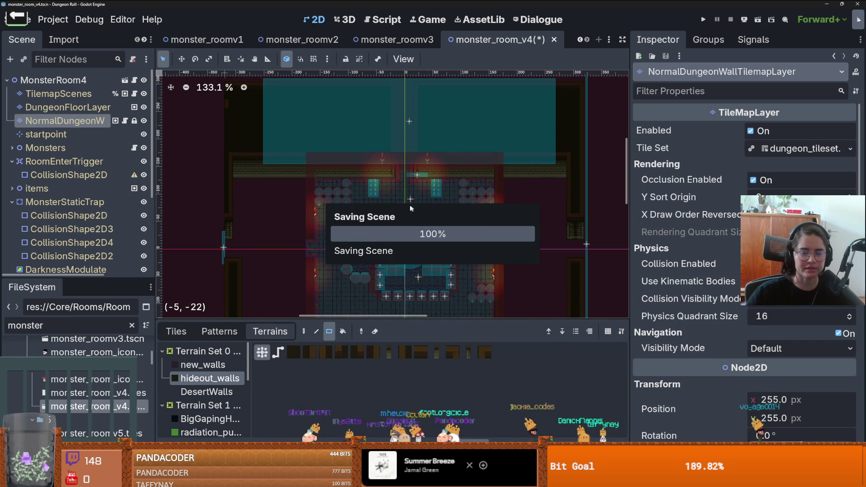
# - Paint a two-tile-wide hideout_walls wall down the left edge
pyautogui.scroll(2, 237, 205)
pyautogui.moveTo(227, 149); pyautogui.dragTo(235, 222)
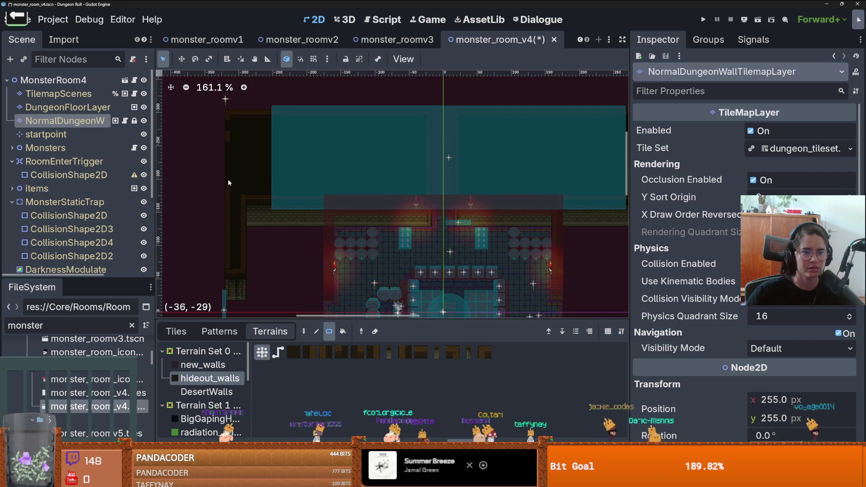
pyautogui.scroll(-3, 270, 167)
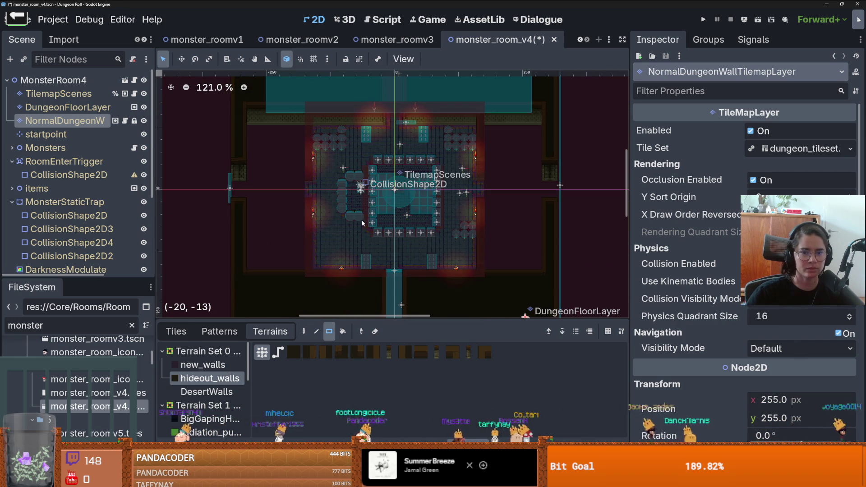
pyautogui.scroll(2, 311, 228)
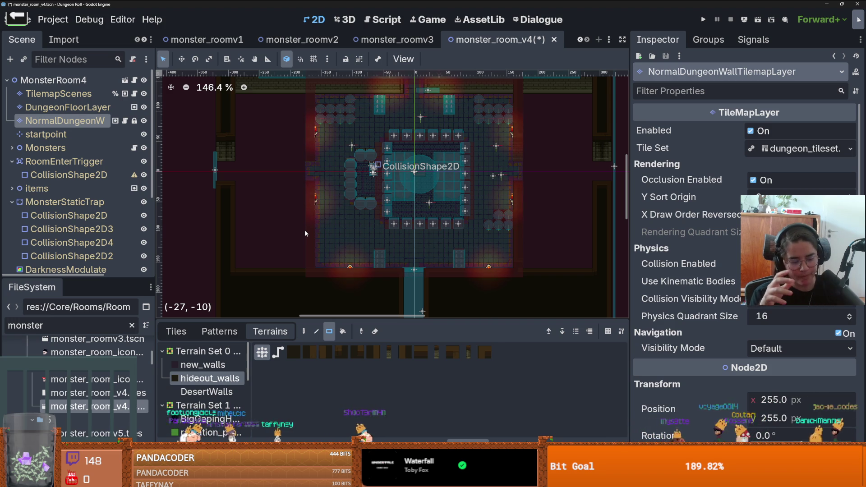
pyautogui.scroll(-2, 304, 229)
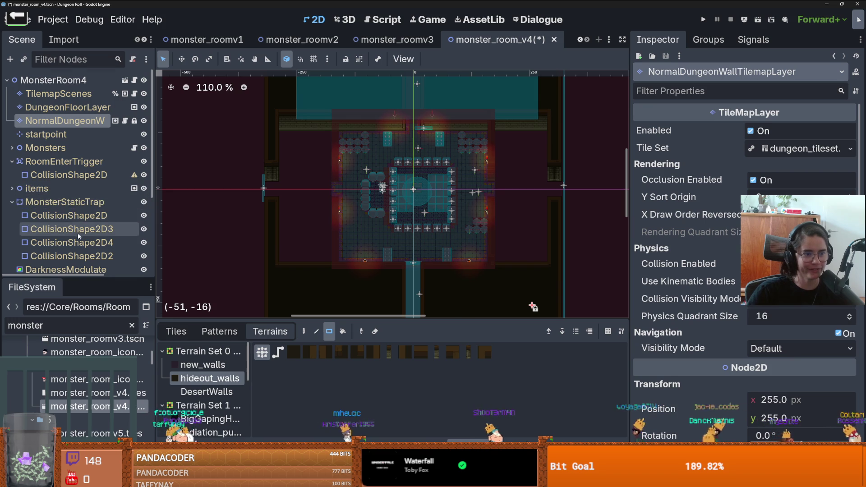
pyautogui.scroll(-3, 90, 203)
pyautogui.moveTo(125, 280); pyautogui.dragTo(125, 433)
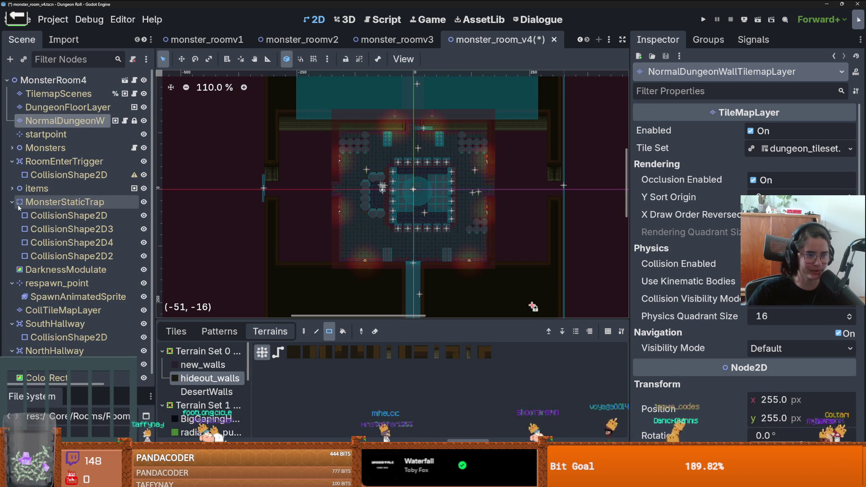
# - Collapse the MonsterStaticTrap, SouthHallway and NorthHallway nodes and select CollTileMapLayer
pyautogui.click(55, 202)
pyautogui.click(11, 203)
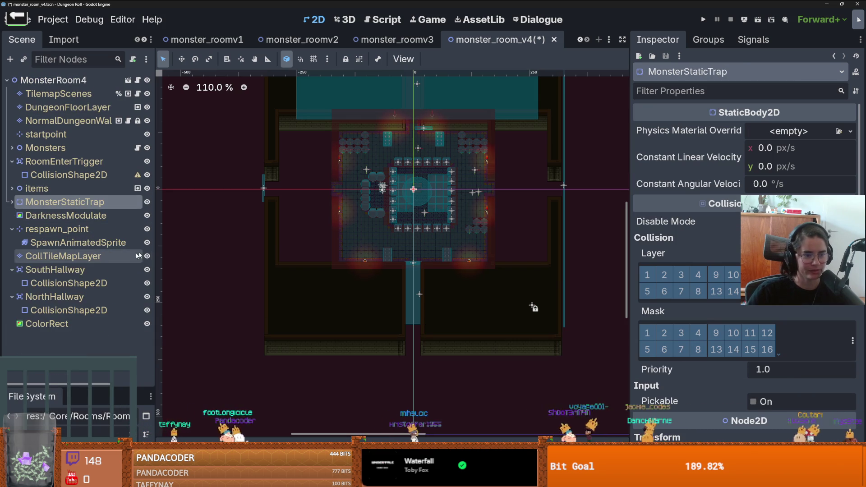
pyautogui.click(12, 269)
pyautogui.click(12, 283)
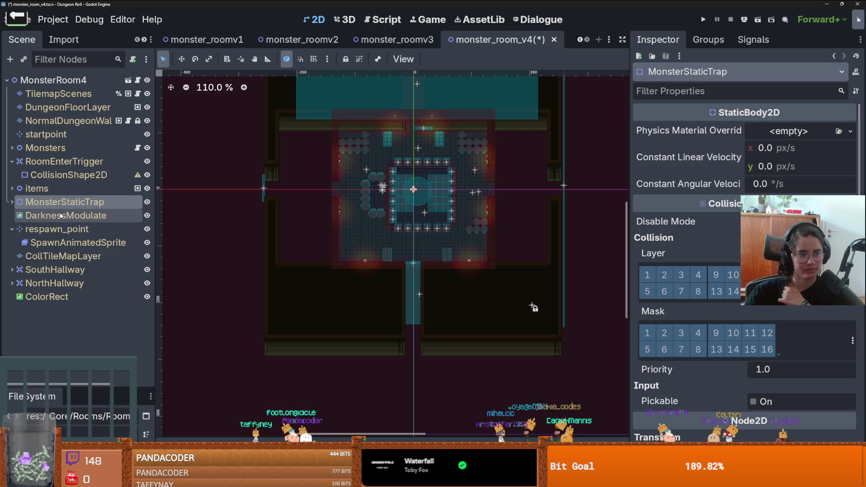
pyautogui.click(60, 255)
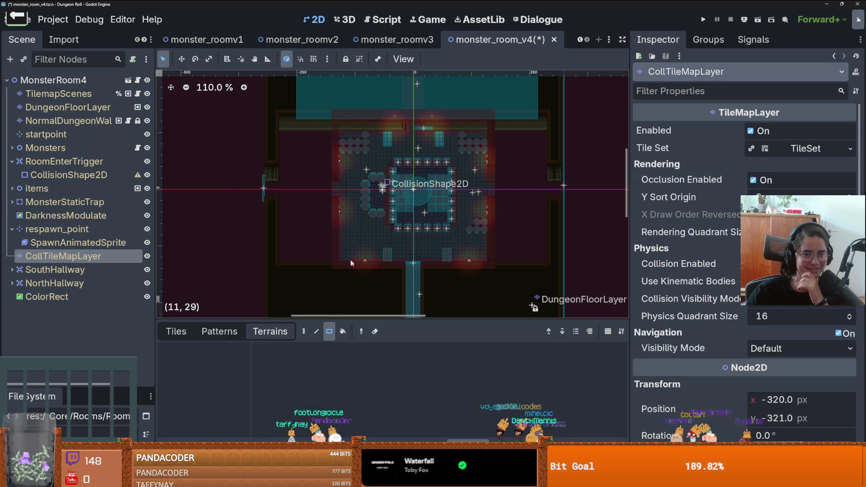
# - Remove the old wall collision tiles and shift the right-wall collision column about seven cells outward
pyautogui.click(178, 331)
pyautogui.moveTo(303, 93)
pyautogui.mouseDown()
pyautogui.moveTo(357, 271)
pyautogui.moveTo(343, 289)
pyautogui.mouseUp()
pyautogui.hotkey('ctrl', 'z')
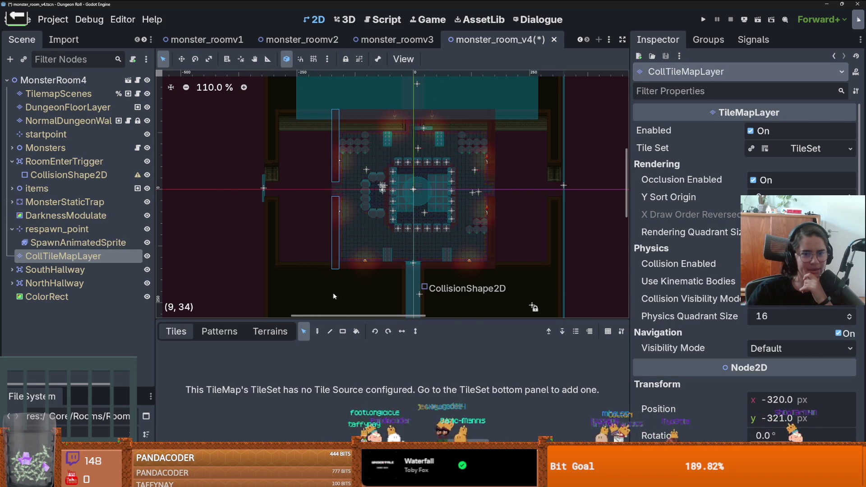
pyautogui.scroll(2, 416, 247)
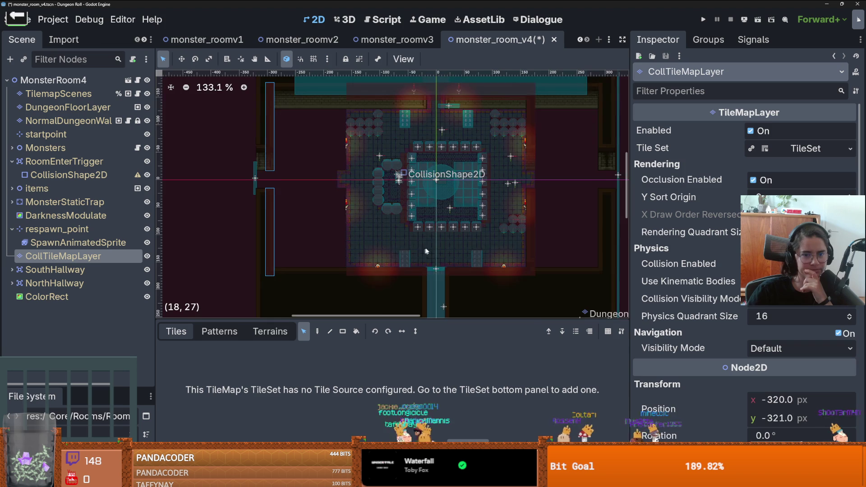
pyautogui.hscroll(3, 416, 247)
pyautogui.moveTo(444, 144)
pyautogui.mouseDown()
pyautogui.moveTo(432, 175)
pyautogui.moveTo(432, 289)
pyautogui.moveTo(487, 271)
pyautogui.mouseUp()
pyautogui.scroll(-3, 473, 199)
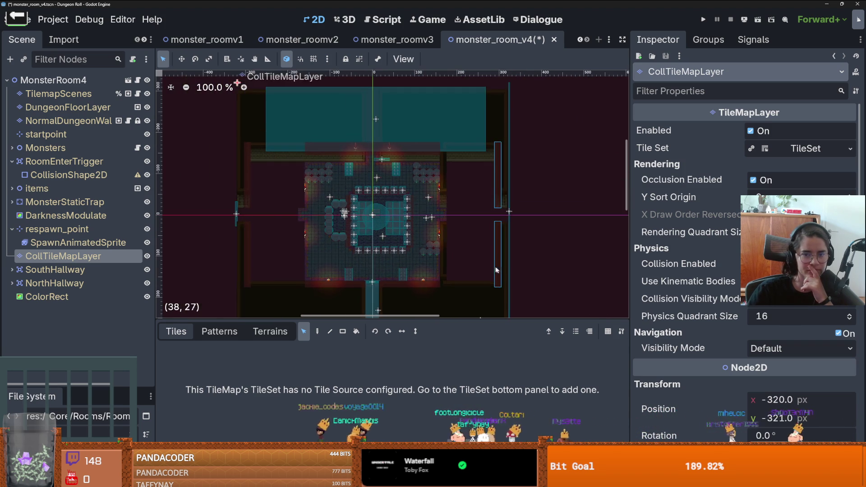
pyautogui.scroll(2, 368, 192)
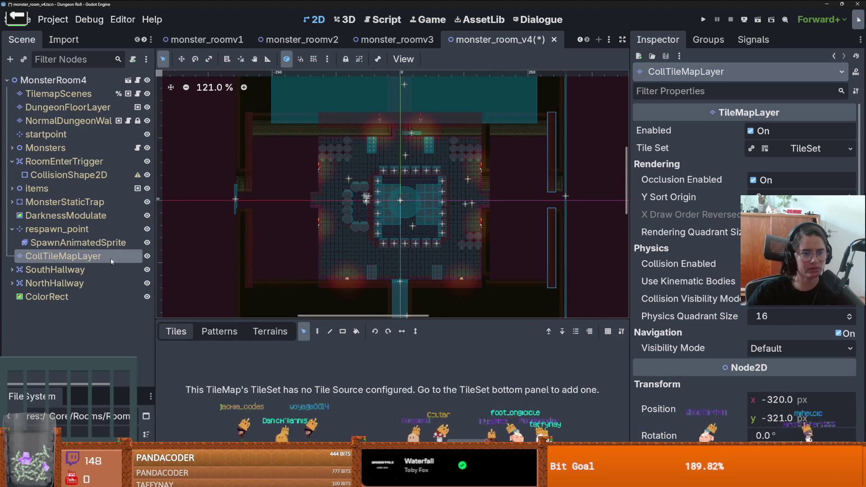
# - Browse the layer's Terrains and Patterns tabs, then return to the tile atlas
pyautogui.click(276, 331)
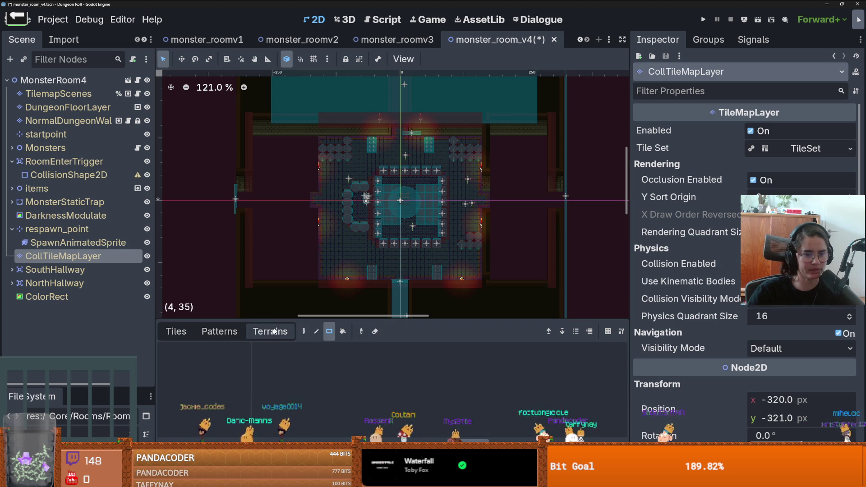
pyautogui.click(185, 332)
pyautogui.scroll(2, 298, 161)
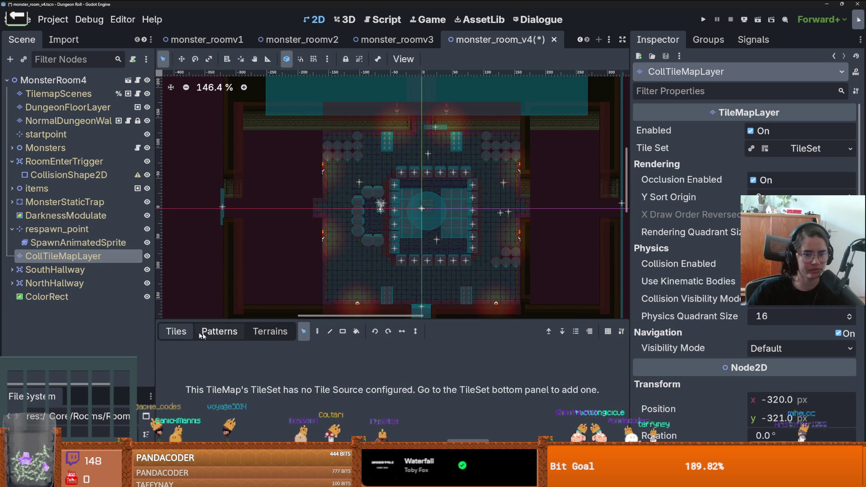
pyautogui.click(238, 332)
pyautogui.click(194, 330)
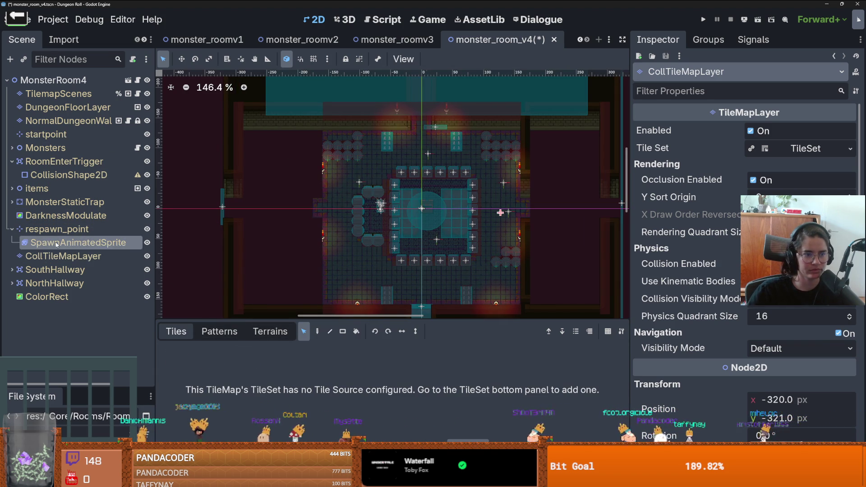
pyautogui.scroll(3, 343, 289)
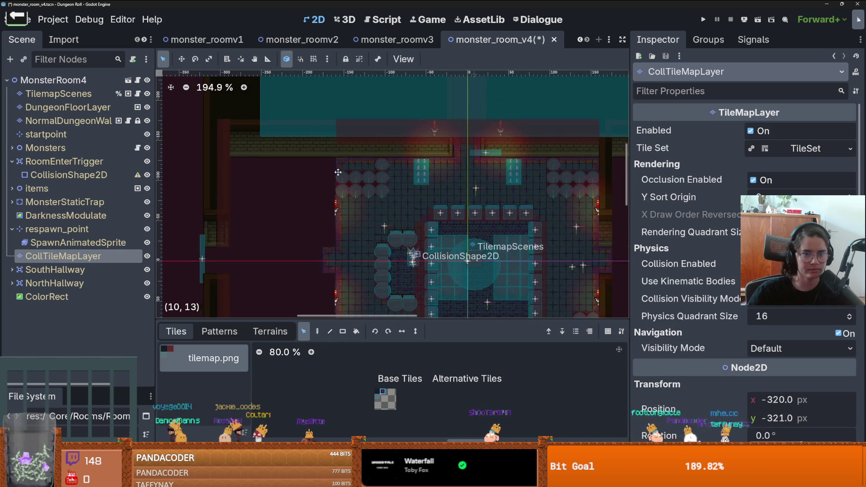
# - Paint a collision tile extending the green collision strip leftward
pyautogui.click(317, 331)
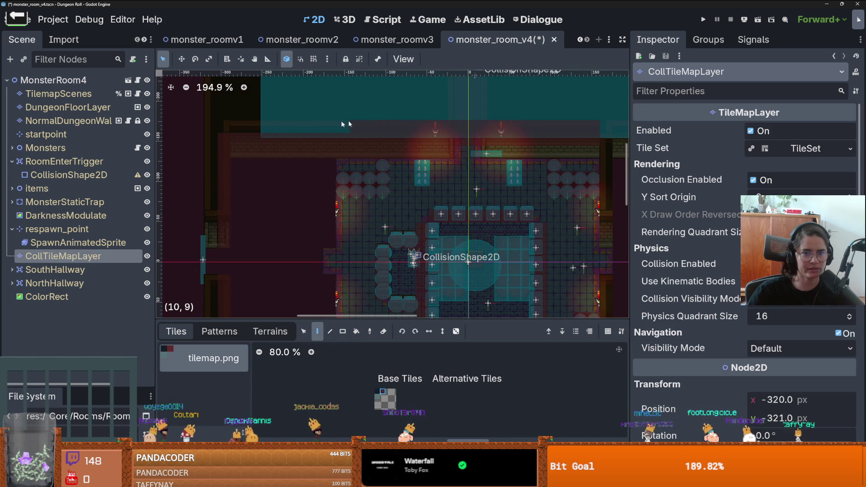
pyautogui.hscroll(2, 429, 125)
pyautogui.scroll(1, 323, 191)
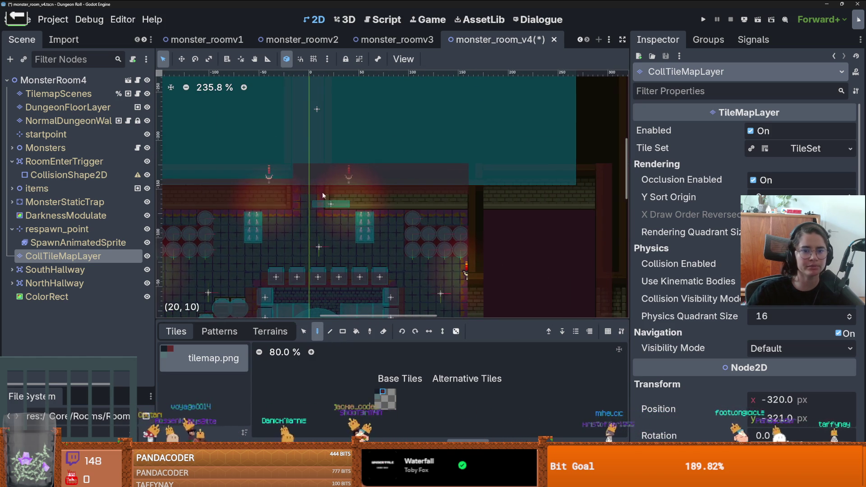
pyautogui.click(316, 204)
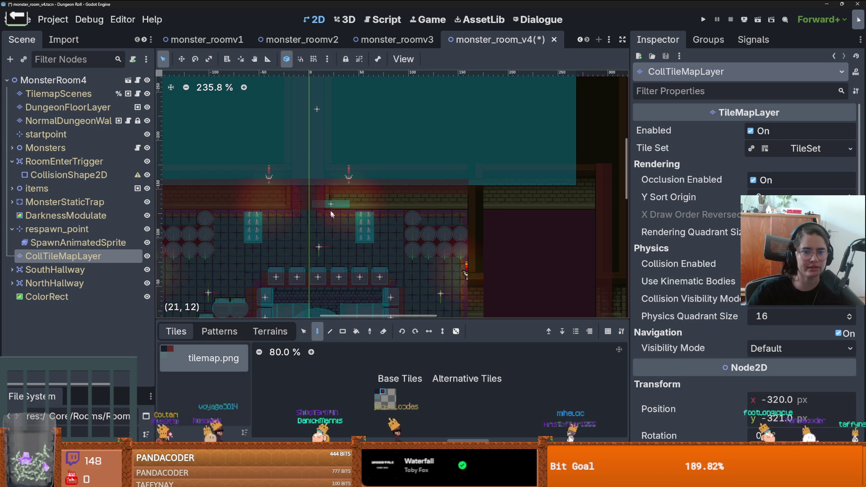
# - Scroll to the room's lower wall and select NormalDungeonWallTilemapLayer
pyautogui.scroll(-2, 593, 193)
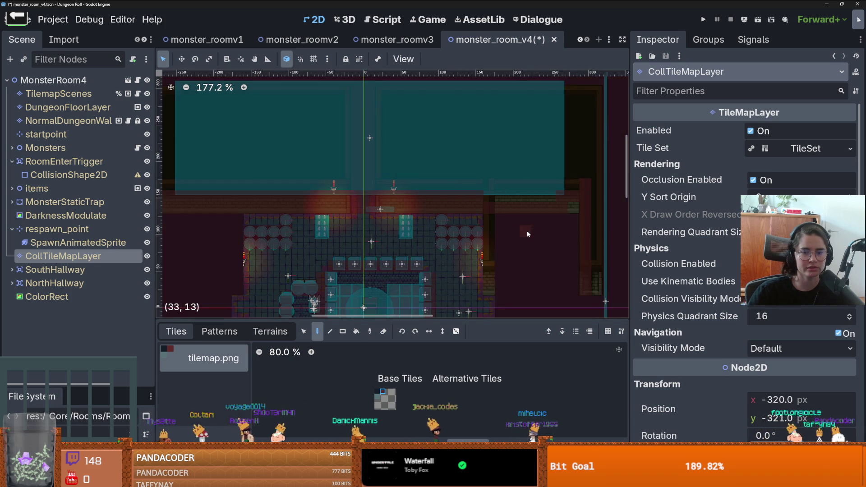
pyautogui.scroll(-2, 519, 198)
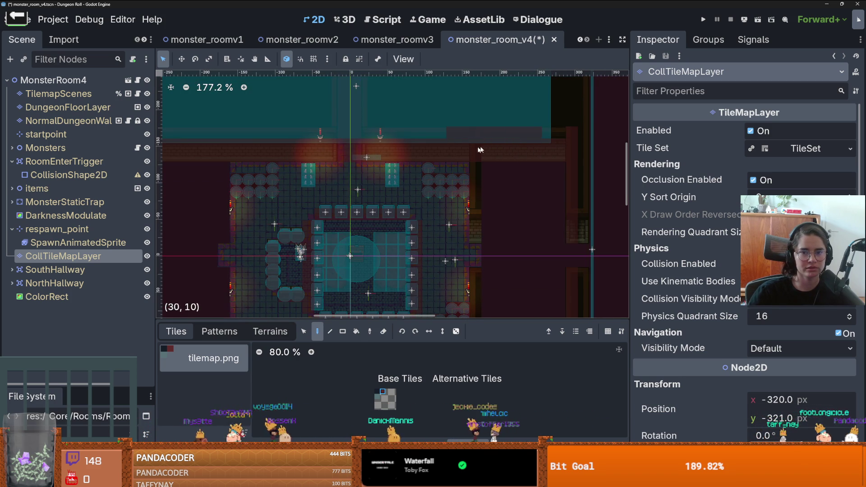
pyautogui.scroll(-1, 508, 252)
pyautogui.scroll(-2, 472, 174)
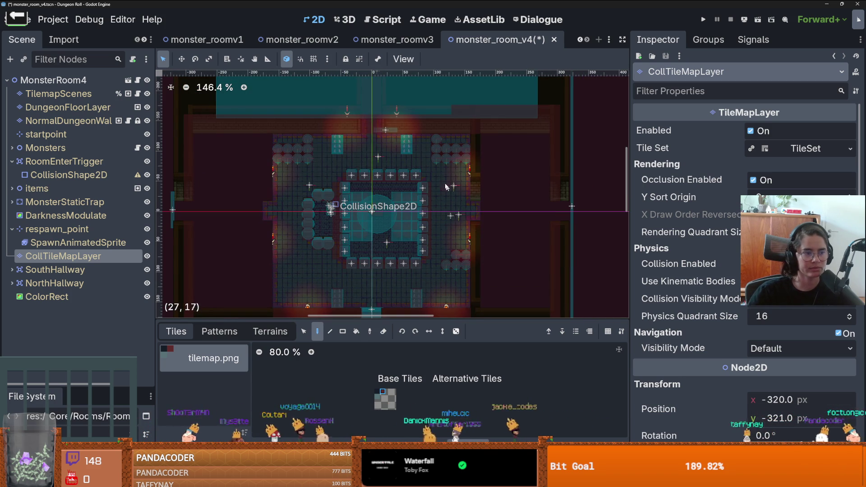
pyautogui.scroll(-1, 441, 187)
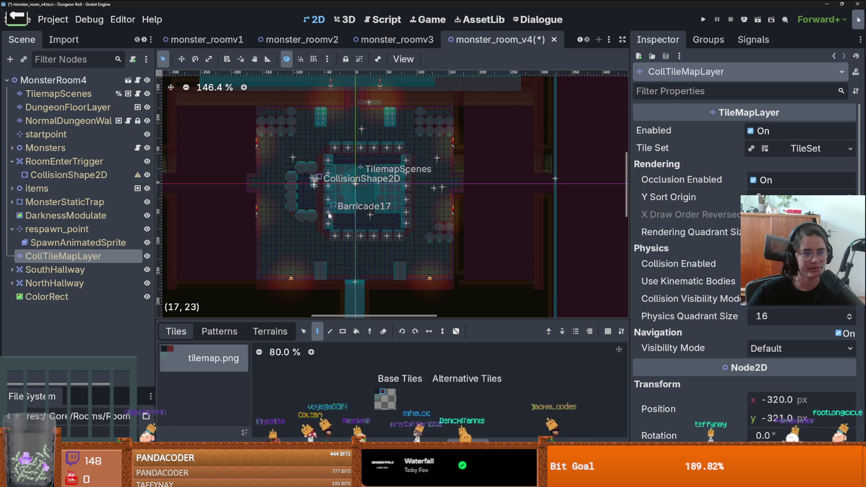
pyautogui.scroll(-2, 445, 226)
pyautogui.click(68, 120)
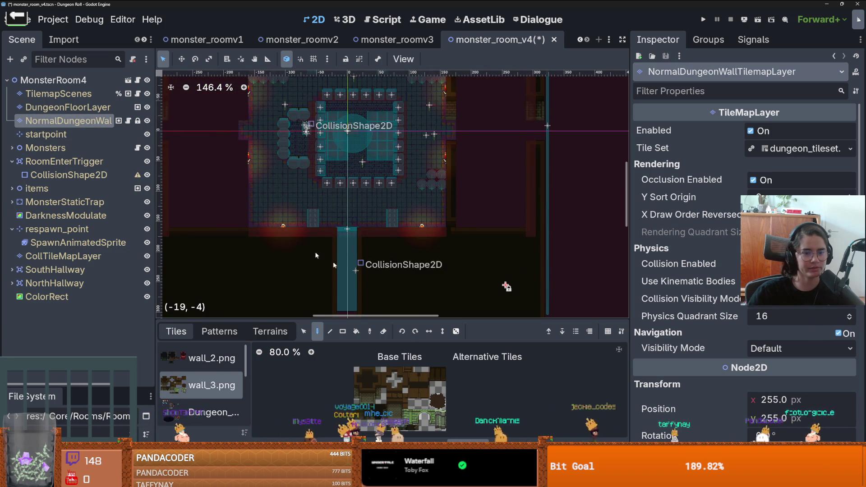
# - Paint a 1x8 vertical strip of hideout_walls terrain on the wall layer
pyautogui.click(271, 331)
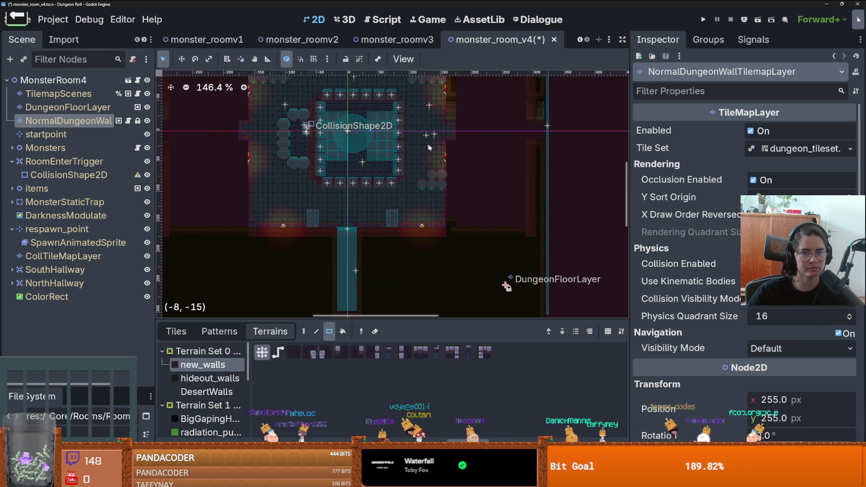
pyautogui.scroll(2, 394, 234)
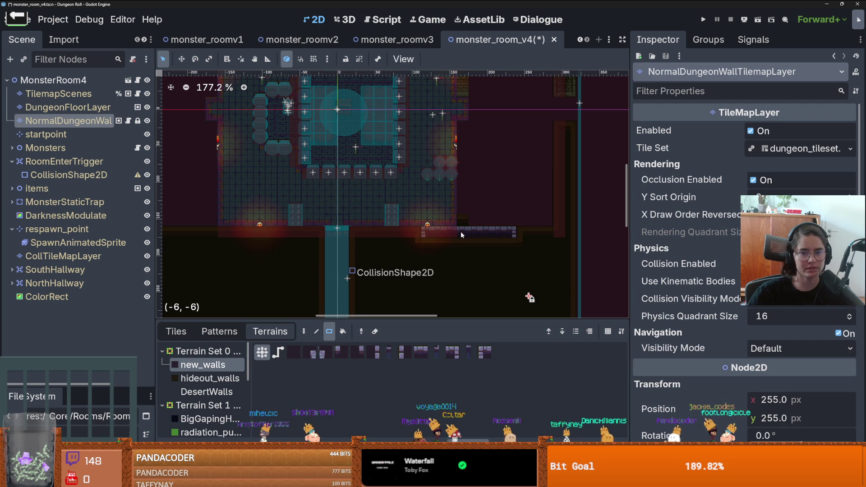
pyautogui.click(210, 378)
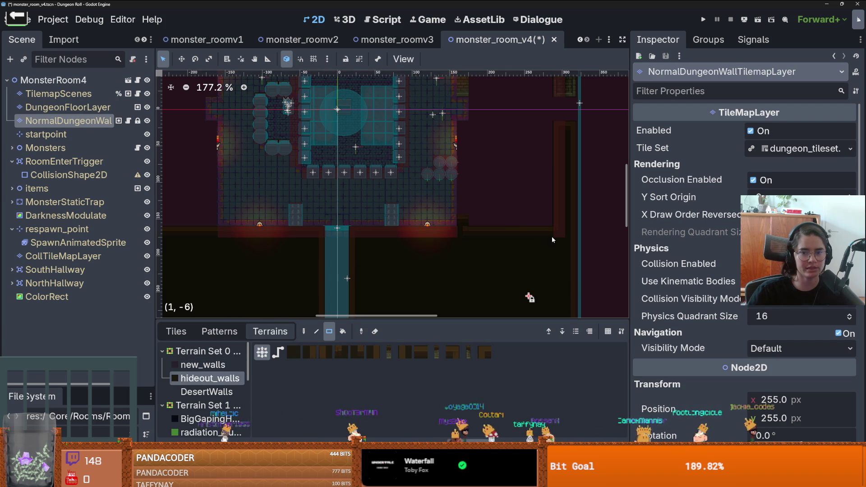
pyautogui.scroll(4, 465, 226)
pyautogui.scroll(-5, 464, 243)
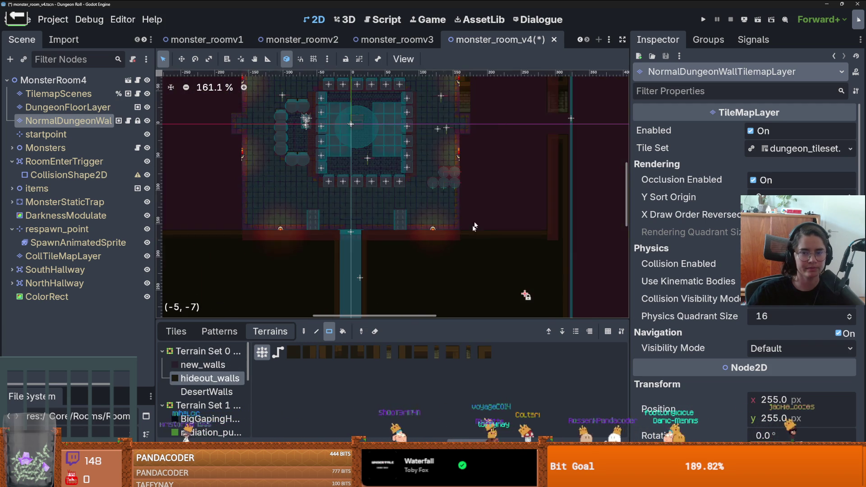
pyautogui.moveTo(417, 206); pyautogui.dragTo(413, 126)
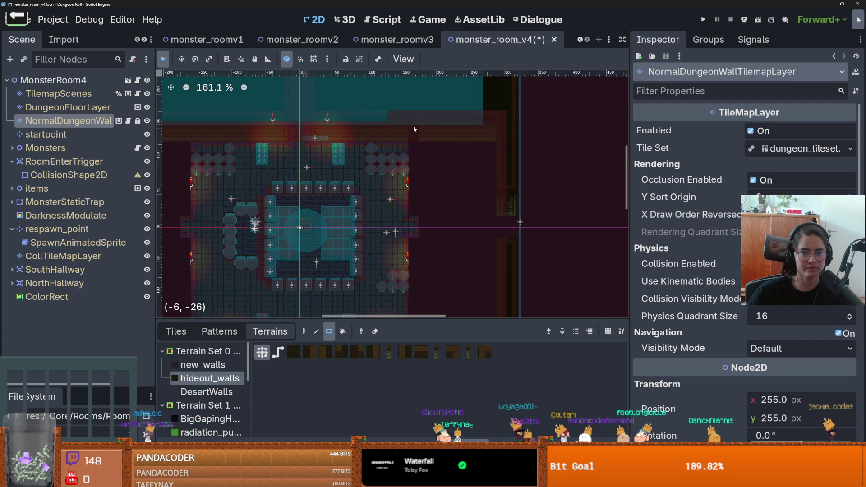
# - Switch to DungeonFloorLayer and choose the tiled_floor_1 terrain
pyautogui.scroll(-3, 415, 229)
pyautogui.hscroll(-3, 395, 230)
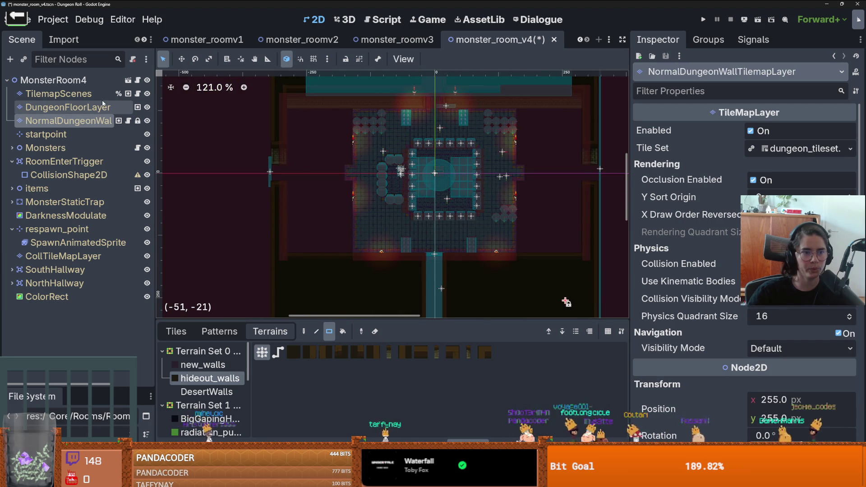
pyautogui.click(68, 107)
pyautogui.click(210, 365)
# - Fill a 7x18 area with tiled_floor_1 floor tiles
pyautogui.moveTo(348, 112)
pyautogui.mouseDown()
pyautogui.moveTo(312, 239)
pyautogui.moveTo(291, 253)
pyautogui.mouseUp()
pyautogui.scroll(2, 301, 239)
pyautogui.scroll(3, 289, 199)
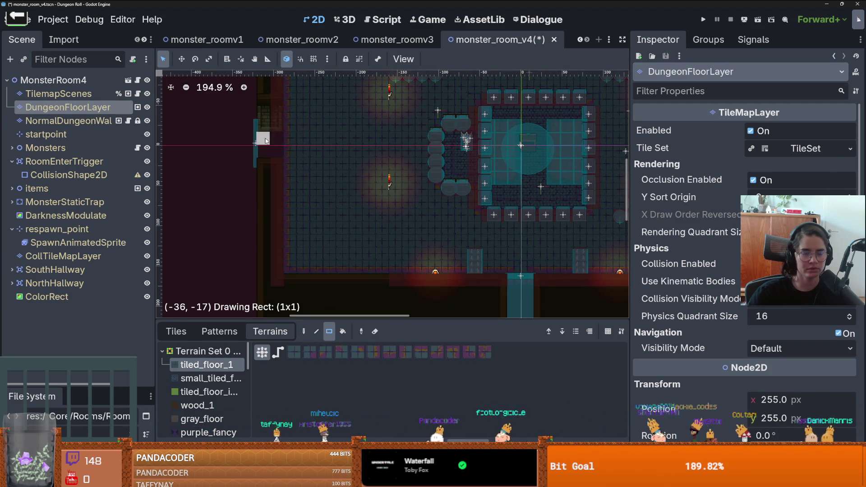
pyautogui.scroll(-3, 321, 169)
pyautogui.scroll(2, 420, 94)
# - Fill the dark area beside the room with floor tiles and save the scene
pyautogui.moveTo(420, 94)
pyautogui.mouseDown()
pyautogui.moveTo(454, 217)
pyautogui.moveTo(516, 265)
pyautogui.mouseUp()
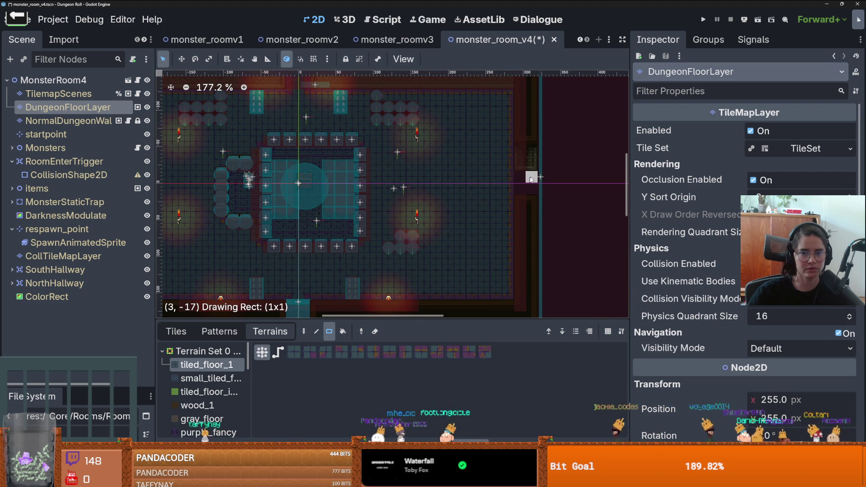
pyautogui.scroll(-2, 479, 230)
pyautogui.scroll(2, 393, 242)
pyautogui.scroll(-2, 394, 237)
pyautogui.scroll(2, 393, 236)
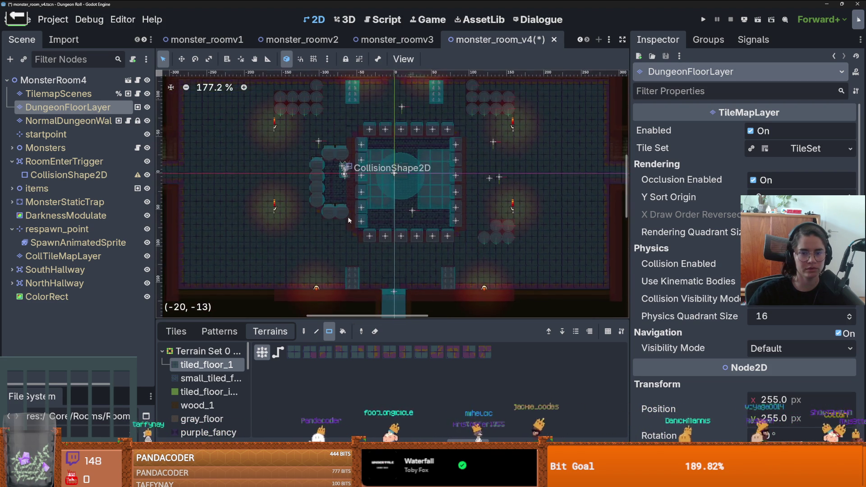
pyautogui.scroll(-2, 348, 219)
pyautogui.scroll(2, 339, 230)
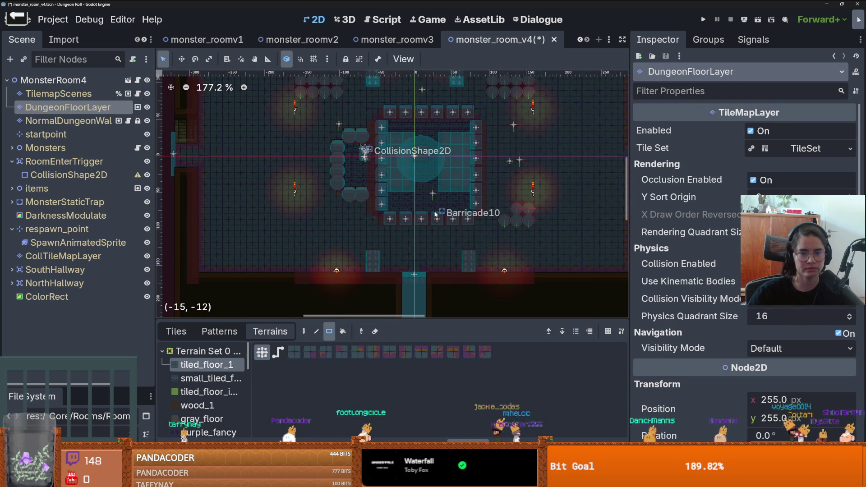
pyautogui.hotkey('ctrl', 's')
pyautogui.scroll(-3, 437, 211)
pyautogui.scroll(-4, 437, 212)
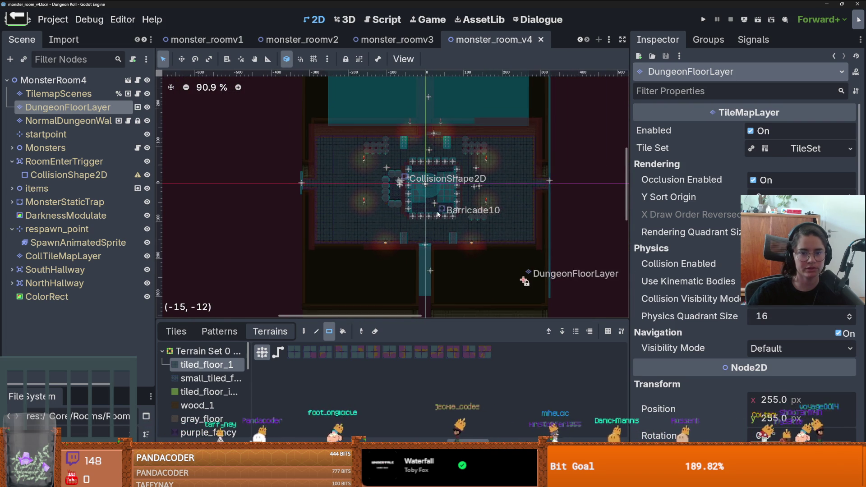
pyautogui.scroll(2, 486, 208)
# - Give RoomEnterTrigger's CollisionShape2D a new RectangleShape2D stretched over the whole room
pyautogui.click(12, 161)
pyautogui.click(12, 162)
pyautogui.click(68, 175)
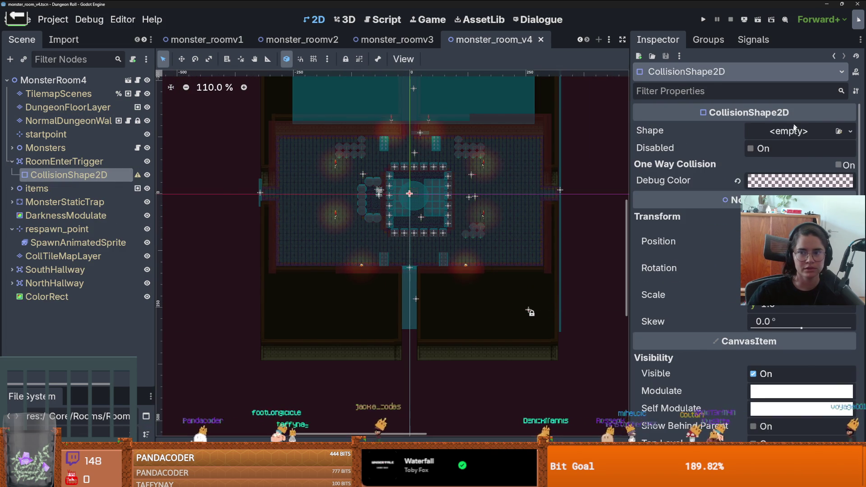
pyautogui.click(850, 131)
pyautogui.click(733, 216)
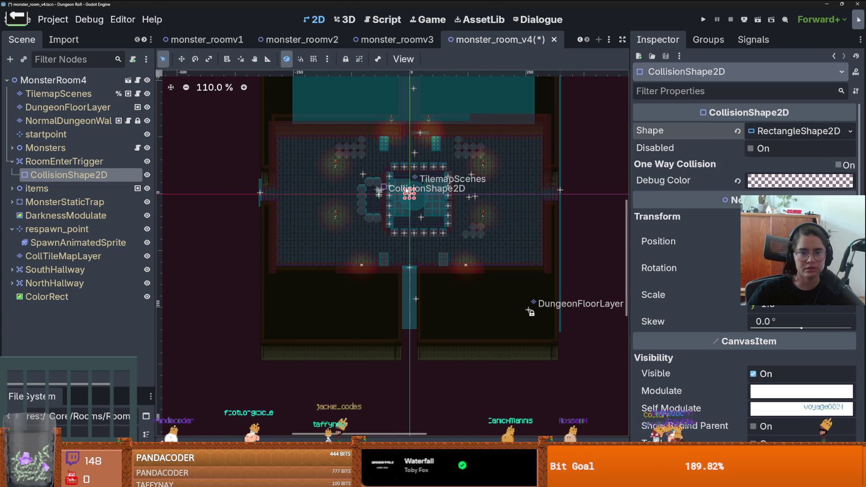
pyautogui.scroll(3, 406, 192)
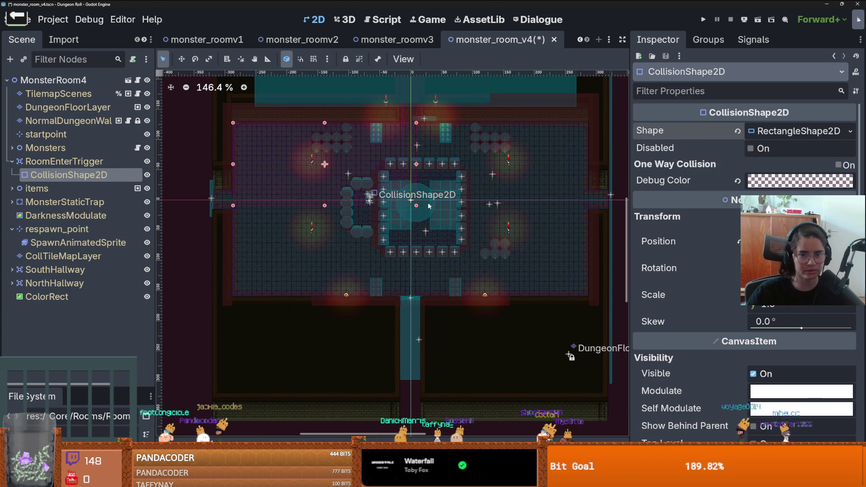
pyautogui.moveTo(417, 206); pyautogui.dragTo(589, 298)
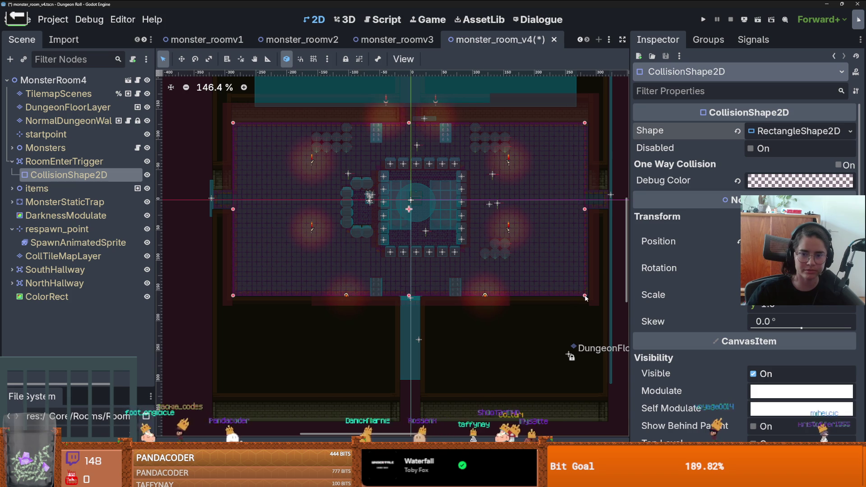
# - Shift the right-wall trap collision shape CollisionShape2D3 to the left
pyautogui.scroll(3, 606, 161)
pyautogui.scroll(4, 606, 162)
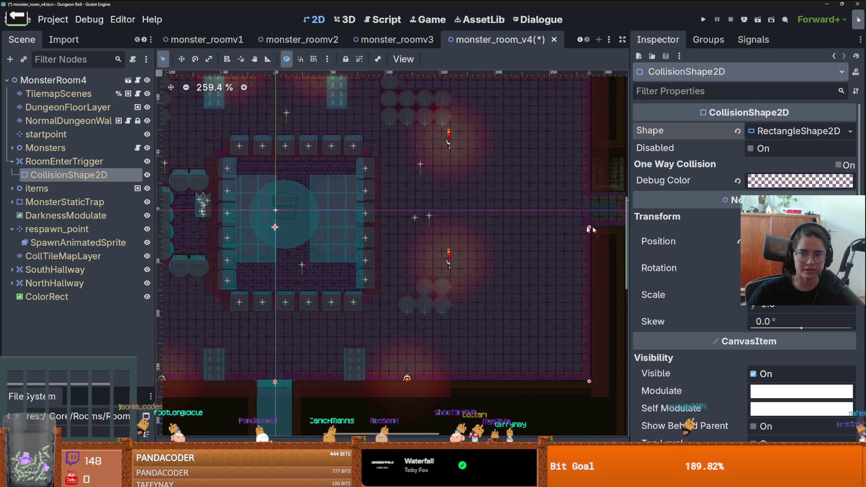
pyautogui.click(508, 226)
pyautogui.moveTo(507, 227); pyautogui.dragTo(466, 228)
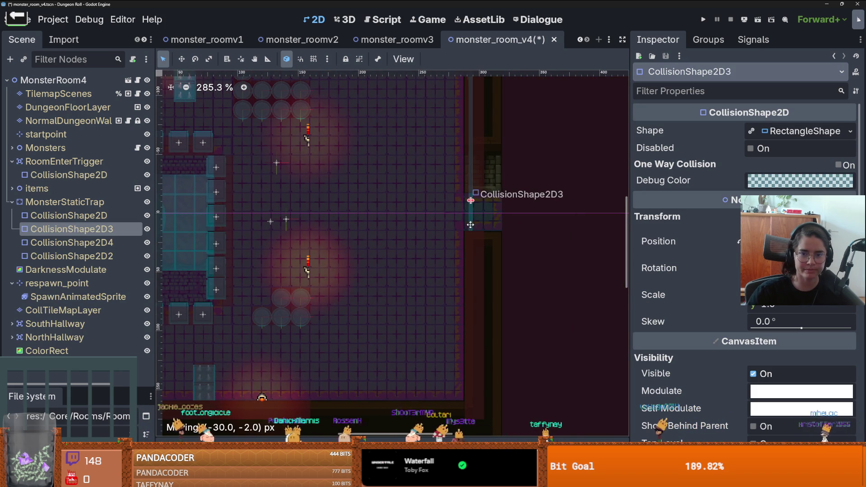
pyautogui.scroll(-6, 221, 242)
pyautogui.hscroll(-5, 221, 243)
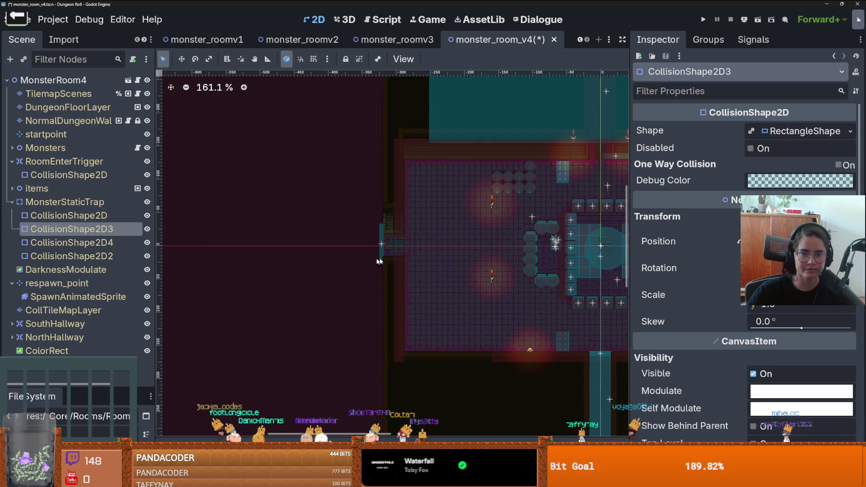
# - Move CollisionShape2D4 right, open CollTileMapLayer's tilemap.png tiles, and save
pyautogui.scroll(8, 392, 246)
pyautogui.moveTo(361, 239); pyautogui.dragTo(407, 239)
pyautogui.click(63, 310)
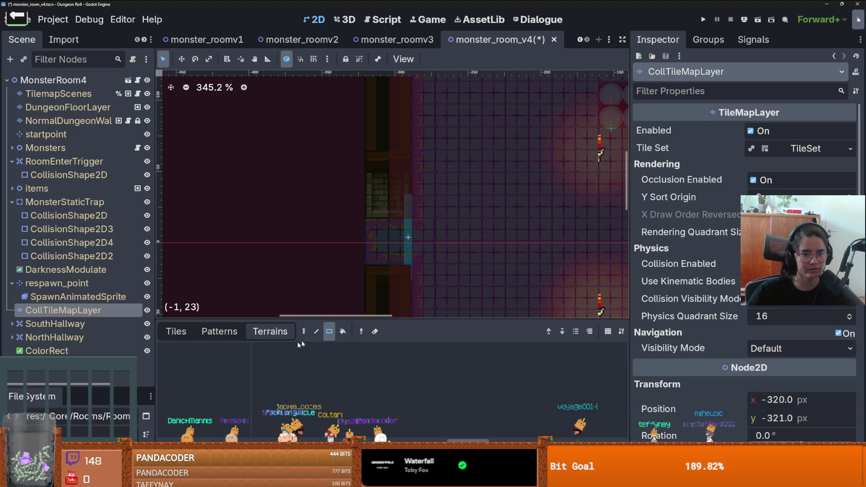
pyautogui.click(176, 331)
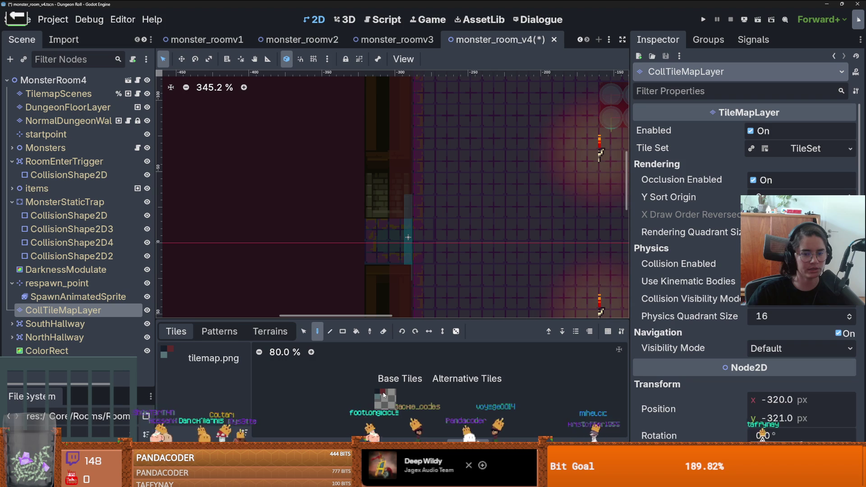
pyautogui.moveTo(346, 320); pyautogui.dragTo(346, 261)
pyautogui.hotkey('ctrl', 's')
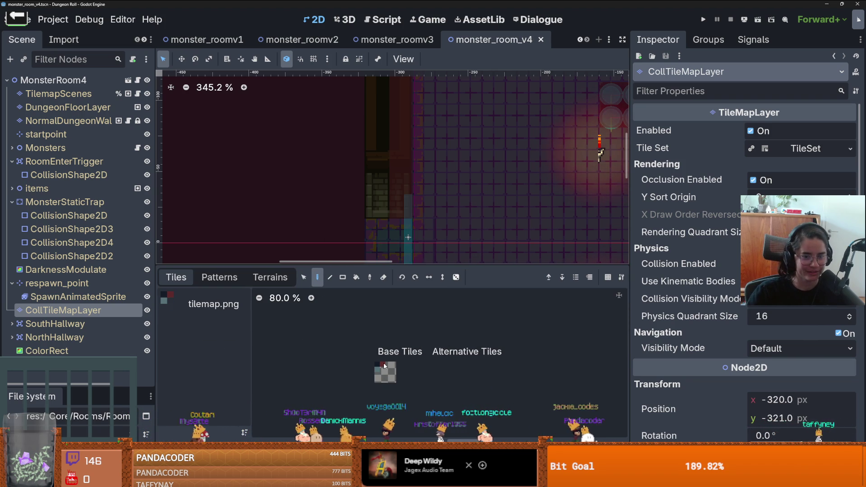
# - Paint a red collision tile into the wall gap and save
pyautogui.moveTo(334, 267); pyautogui.dragTo(335, 316)
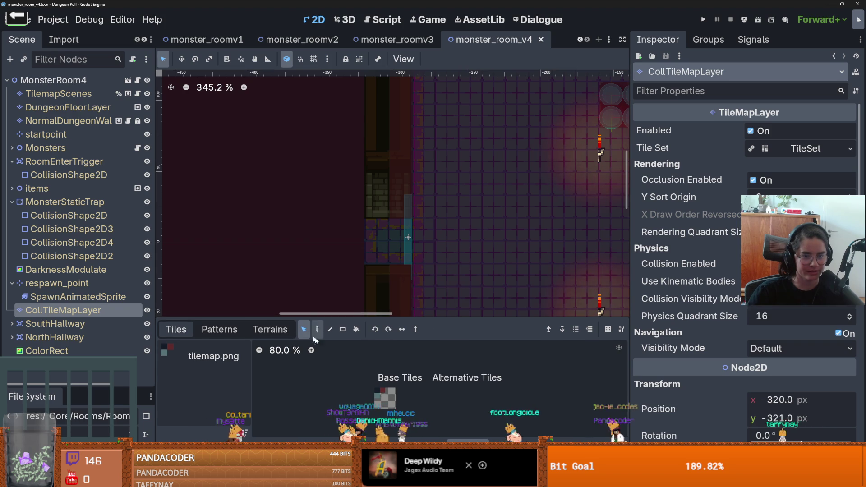
pyautogui.press('s')
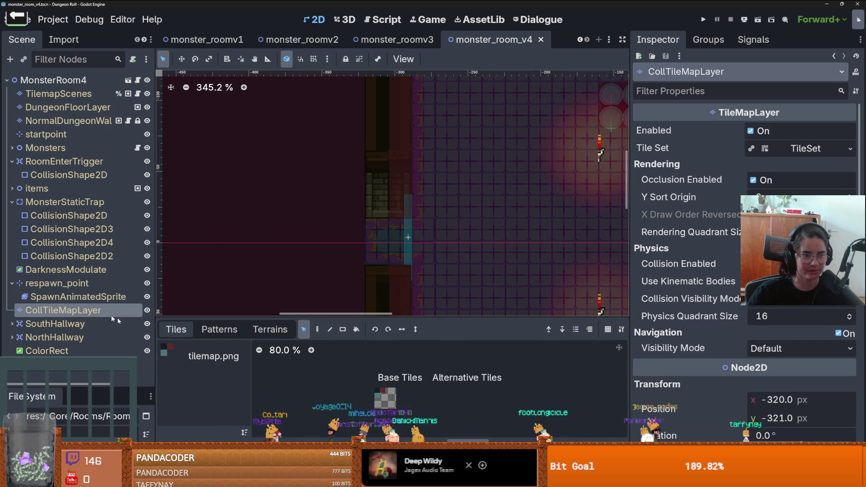
pyautogui.click(318, 329)
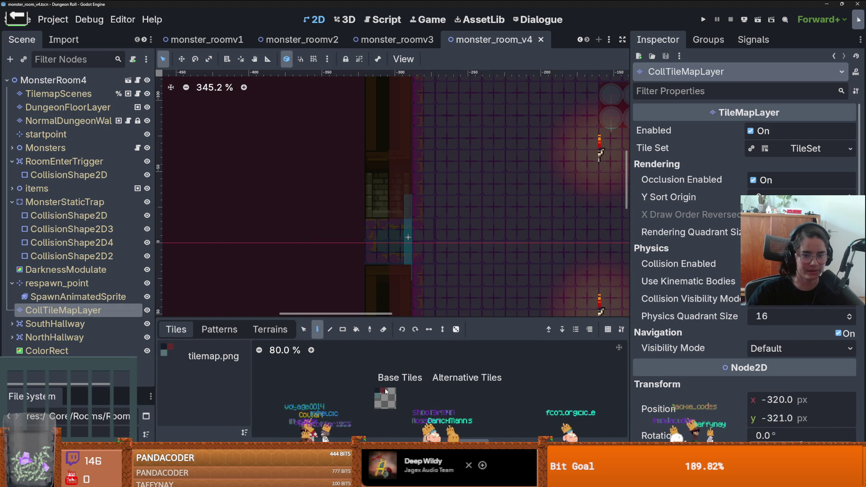
pyautogui.scroll(4, 390, 388)
pyautogui.click(58, 242)
pyautogui.click(63, 310)
pyautogui.click(445, 381)
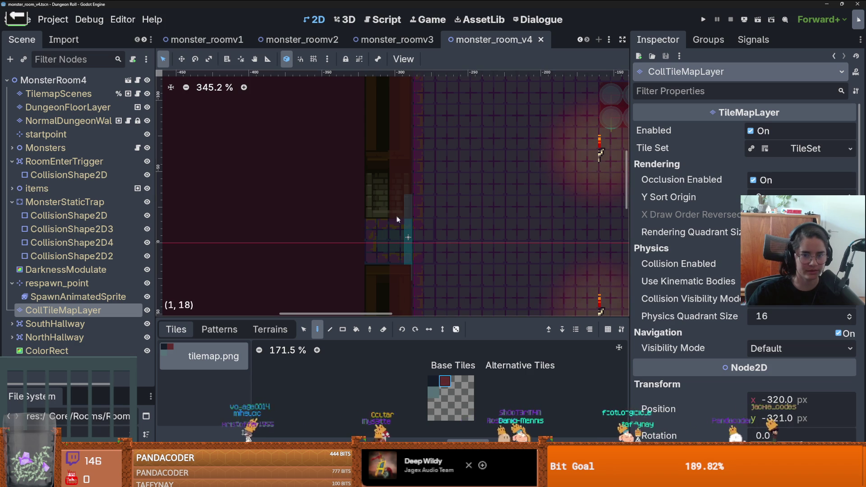
pyautogui.click(358, 229)
pyautogui.scroll(-4, 415, 273)
pyautogui.hotkey('ctrl', 's')
# - Paint another collision tile inside the room, save, and select the TilemapScenes layer
pyautogui.scroll(-2, 462, 270)
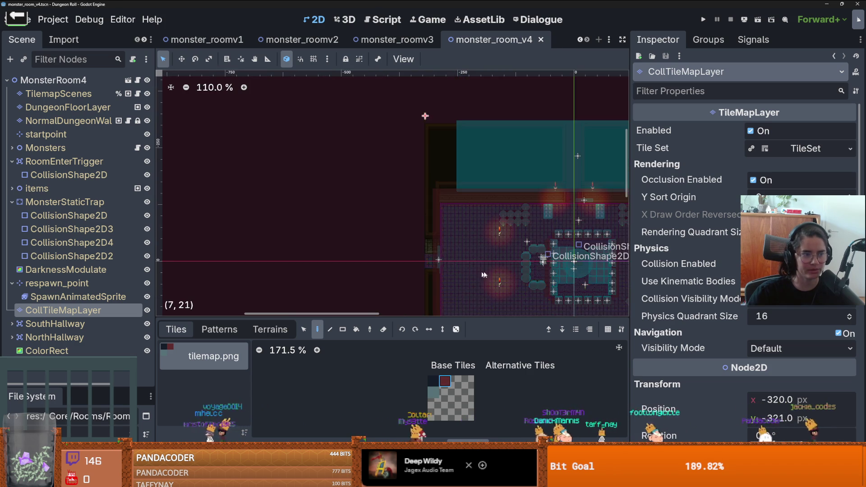
pyautogui.hscroll(5, 461, 180)
pyautogui.scroll(2, 461, 174)
pyautogui.scroll(-2, 462, 185)
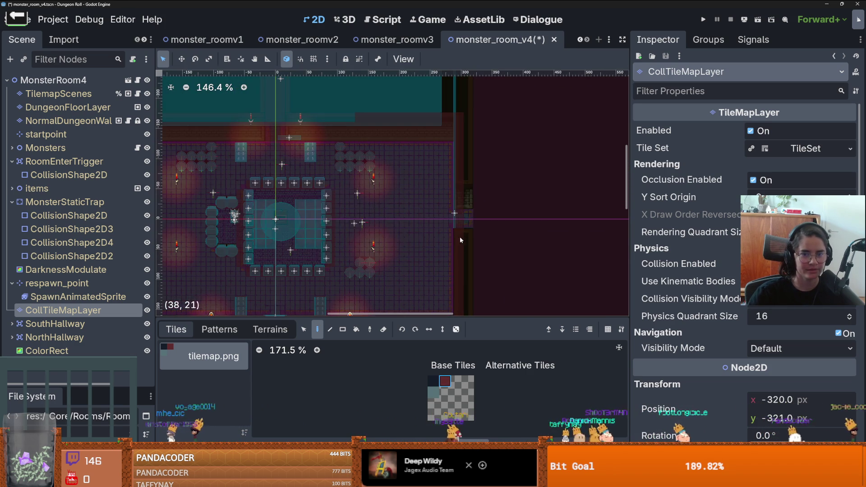
pyautogui.hscroll(-3, 313, 242)
pyautogui.scroll(-1, 409, 221)
pyautogui.scroll(3, 410, 221)
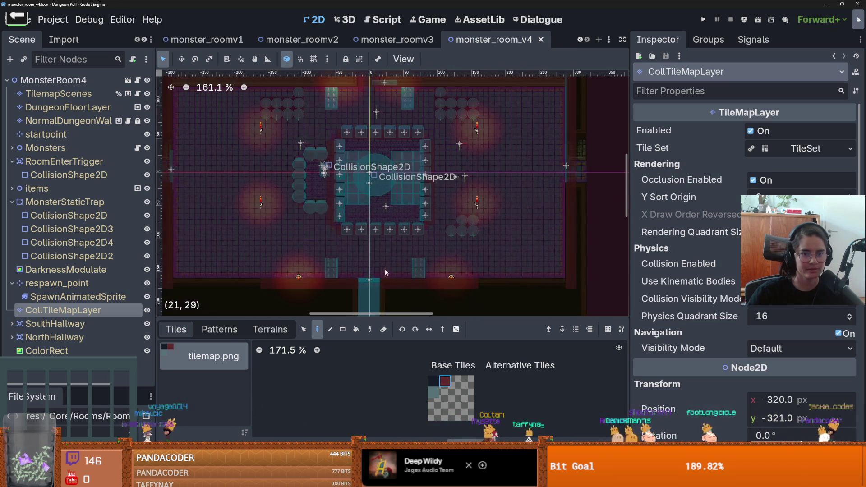
pyautogui.scroll(-2, 385, 268)
pyautogui.click(361, 260)
pyautogui.scroll(-3, 377, 150)
pyautogui.scroll(2, 376, 150)
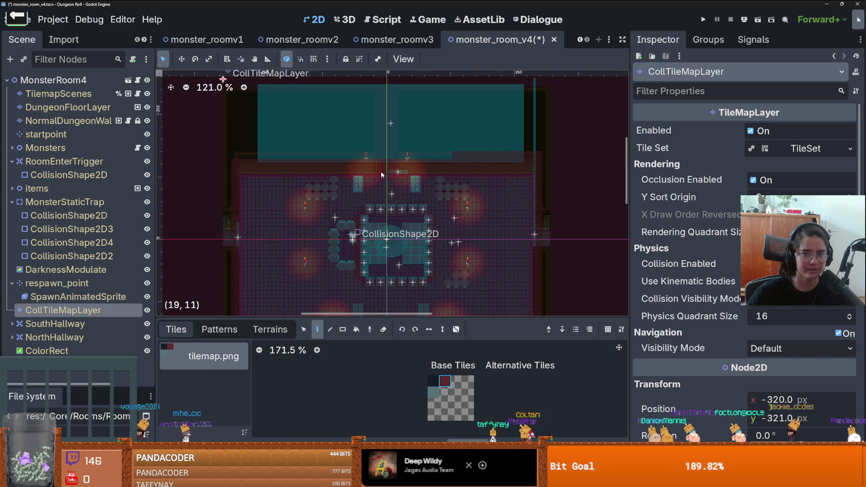
pyautogui.scroll(2, 380, 173)
pyautogui.hotkey('ctrl', 's')
pyautogui.scroll(-1, 401, 180)
pyautogui.hotkey('ctrl', 's')
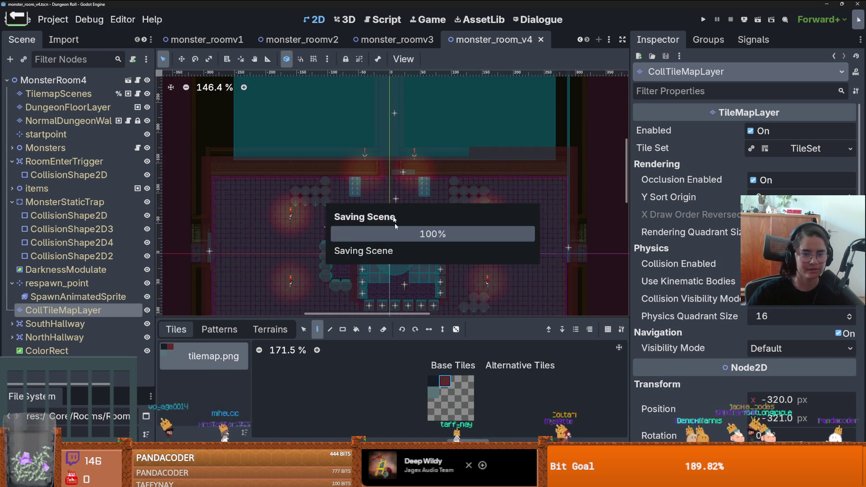
pyautogui.scroll(-2, 424, 162)
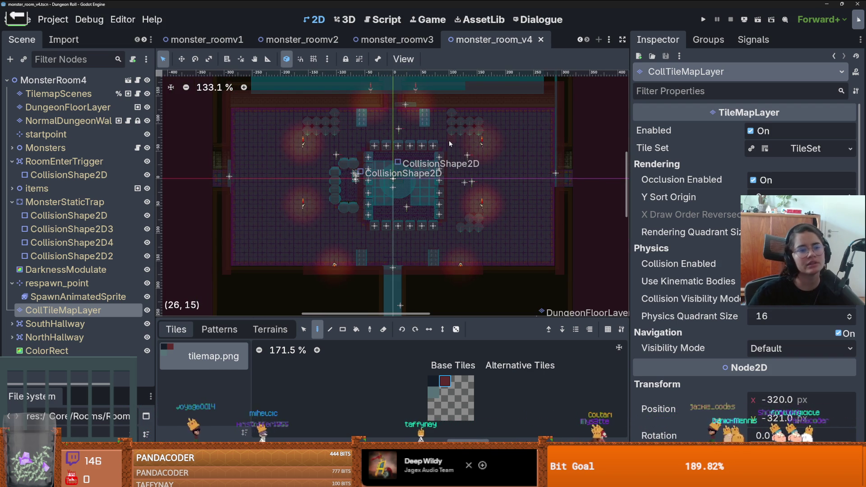
pyautogui.click(264, 153)
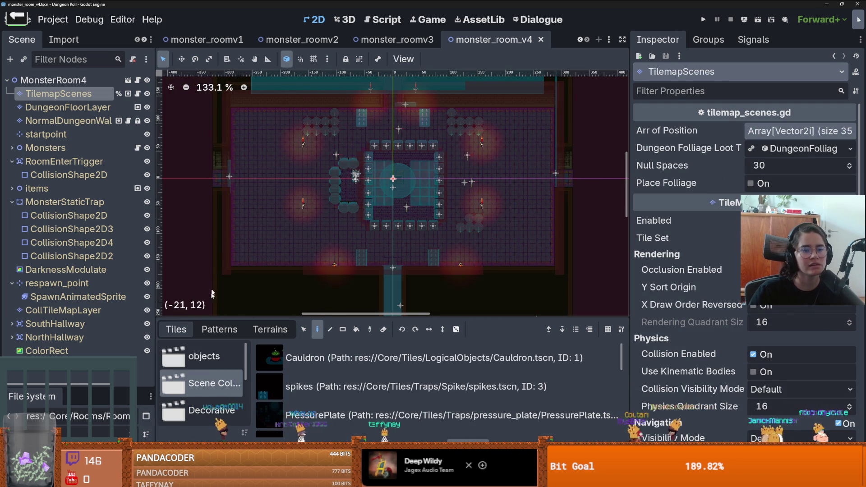
# - Move the two torch scene tiles onto the room's right wall using the Patterns selection
pyautogui.click(270, 329)
pyautogui.click(198, 328)
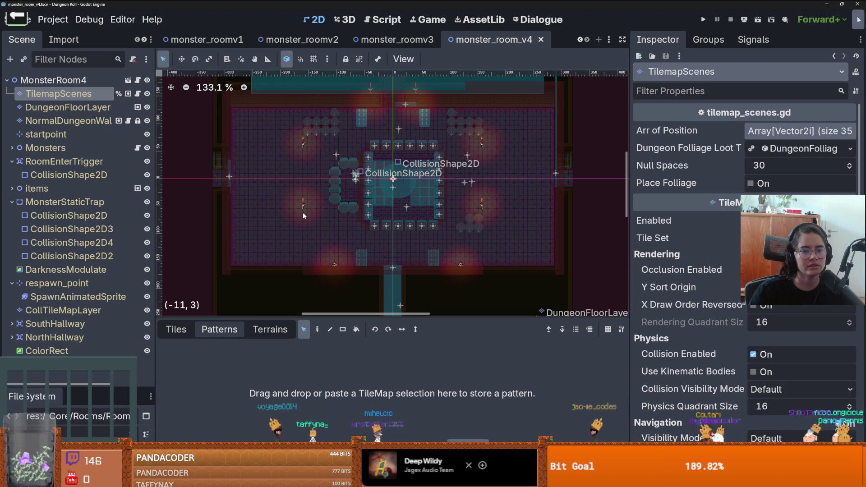
pyautogui.click(232, 145)
pyautogui.scroll(3, 464, 199)
pyautogui.scroll(-2, 374, 188)
pyautogui.moveTo(418, 123)
pyautogui.mouseDown()
pyautogui.moveTo(417, 190)
pyautogui.moveTo(409, 190)
pyautogui.moveTo(483, 192)
pyautogui.mouseUp()
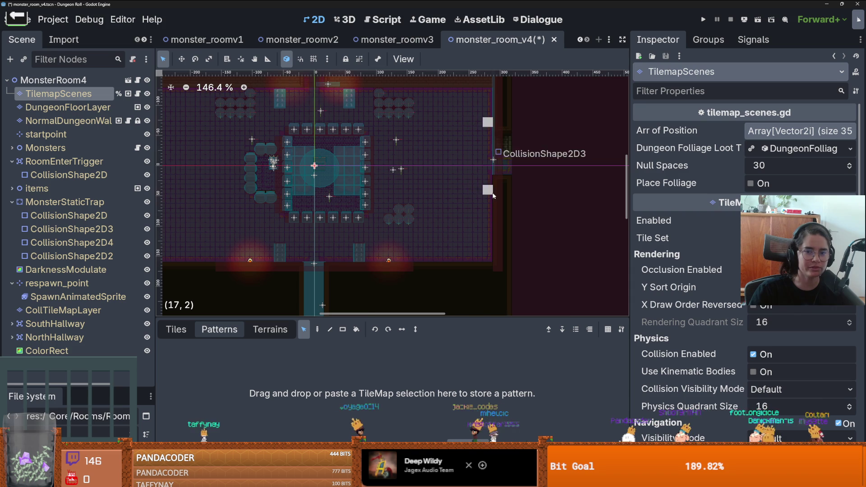
pyautogui.scroll(-4, 483, 191)
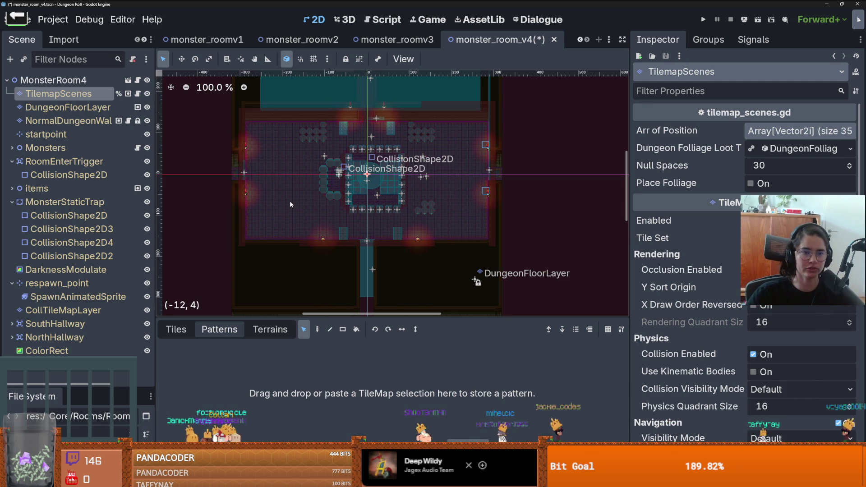
pyautogui.scroll(5, 393, 177)
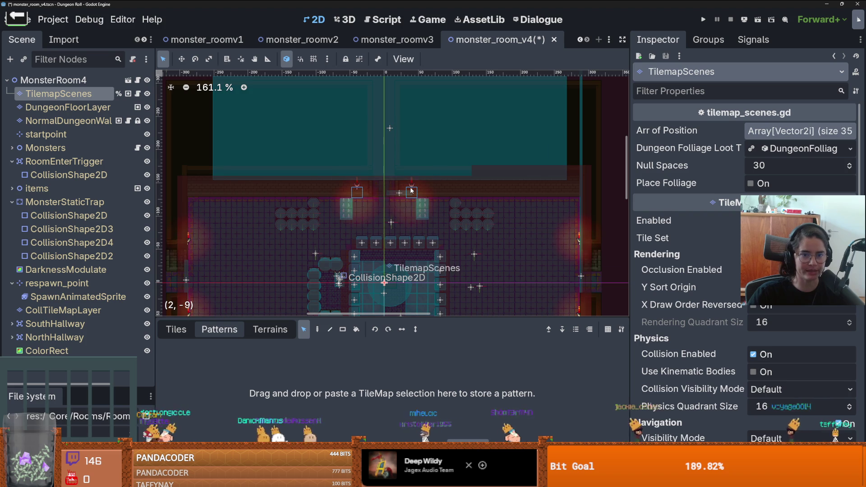
pyautogui.scroll(-4, 420, 186)
pyautogui.scroll(3, 418, 191)
pyautogui.scroll(3, 419, 191)
pyautogui.scroll(-4, 384, 201)
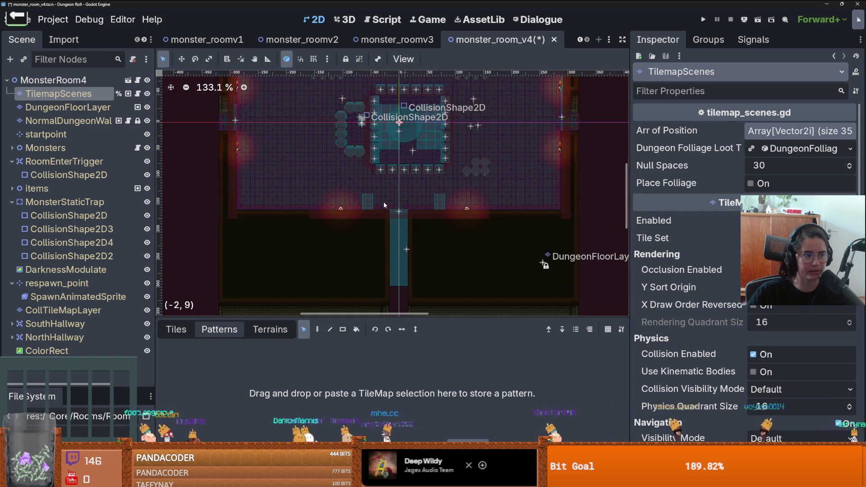
# - Save the monster_room_v4 scene
pyautogui.hotkey('ctrl', 's')
pyautogui.scroll(-2, 416, 233)
pyautogui.scroll(5, 411, 226)
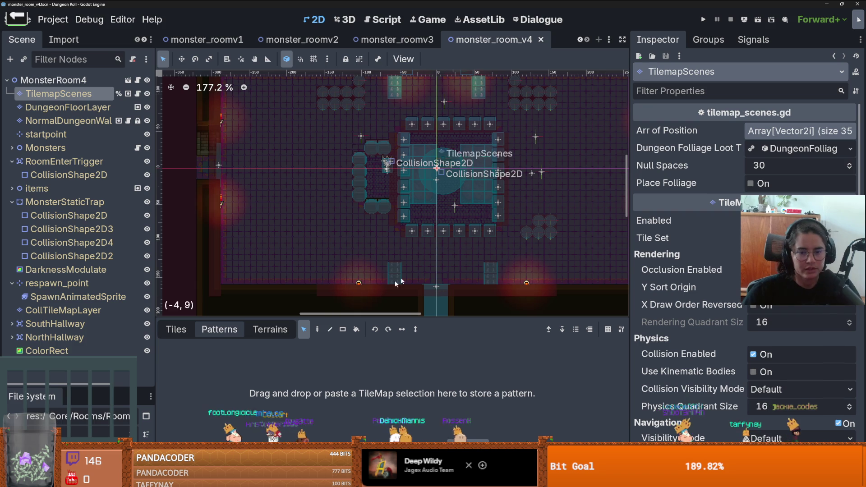
pyautogui.hscroll(3, 366, 298)
pyautogui.hotkey('ctrl', 's')
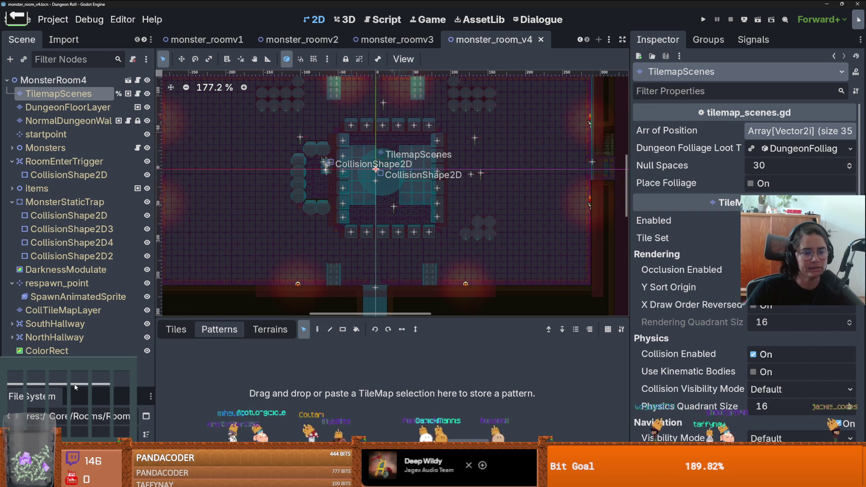
# - Open monster_roomv5.tscn from the enlarged FileSystem list
pyautogui.moveTo(75, 387); pyautogui.dragTo(75, 103)
pyautogui.scroll(-3, 76, 226)
pyautogui.doubleClick(98, 268)
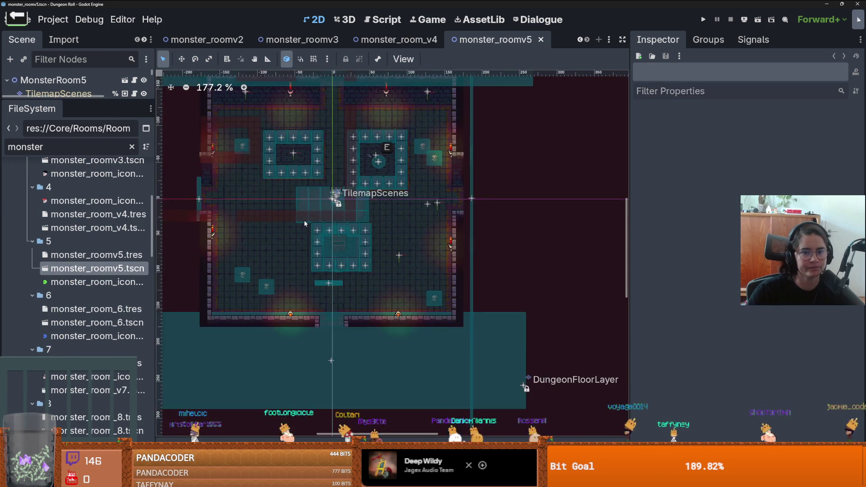
# - Look over monster_room_v4 and monster_roomv5, ending on the monster_roomv3 tab
pyautogui.scroll(2, 304, 223)
pyautogui.scroll(-5, 347, 239)
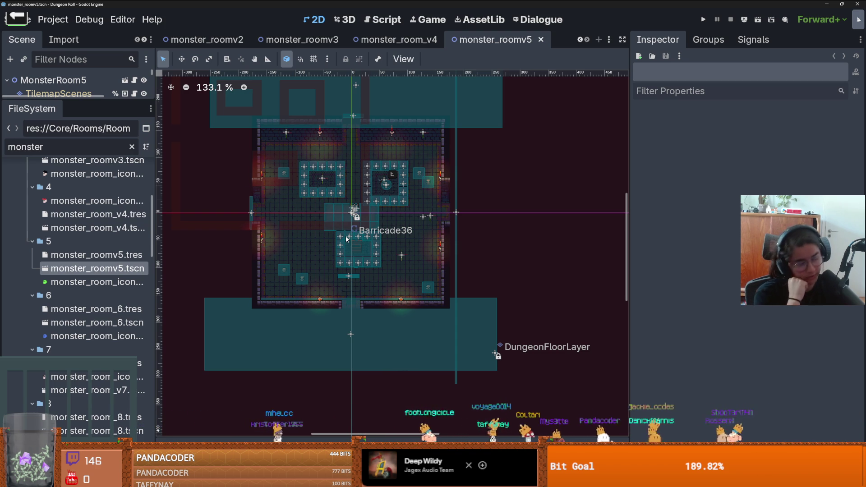
pyautogui.scroll(-3, 395, 271)
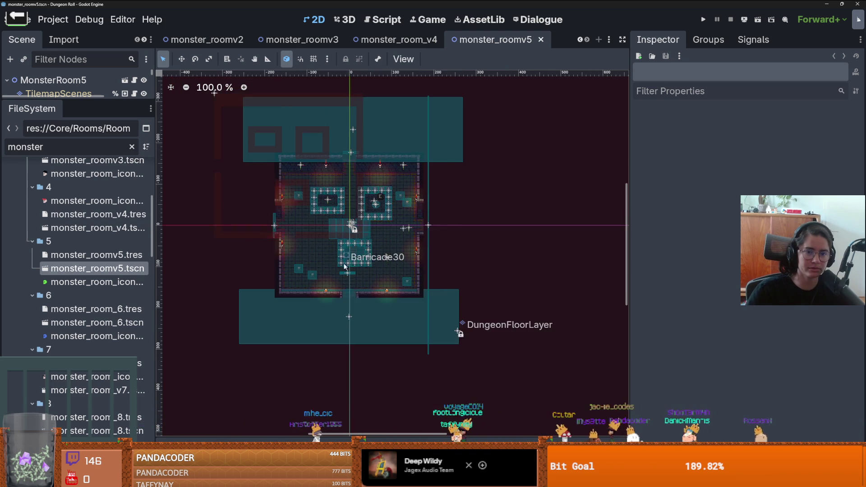
pyautogui.scroll(2, 394, 270)
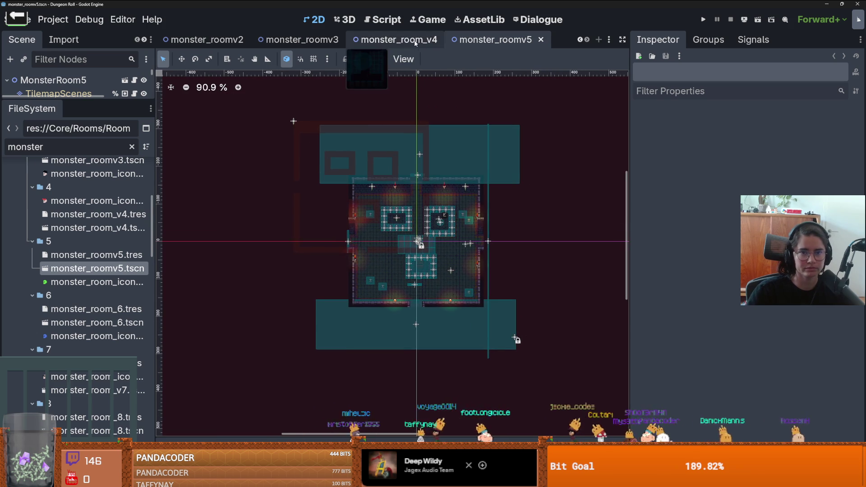
pyautogui.click(399, 39)
pyautogui.scroll(-5, 442, 170)
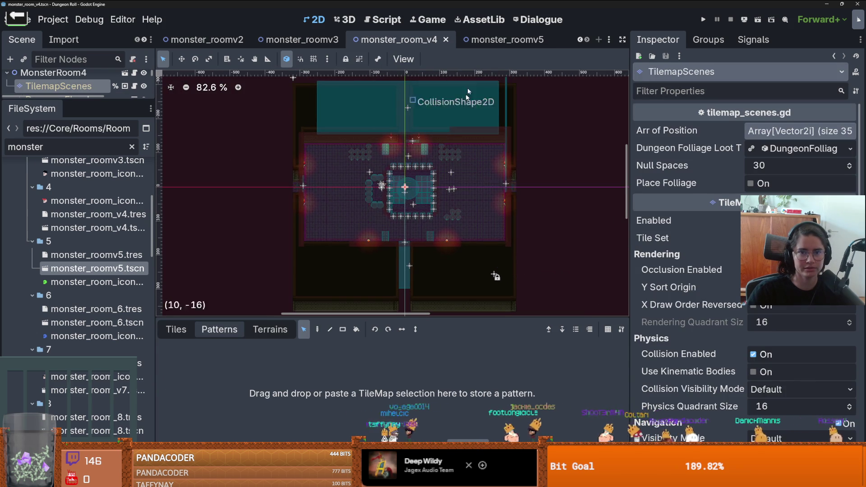
pyautogui.hotkey('ctrl', 'Tab')
pyautogui.scroll(2, 441, 113)
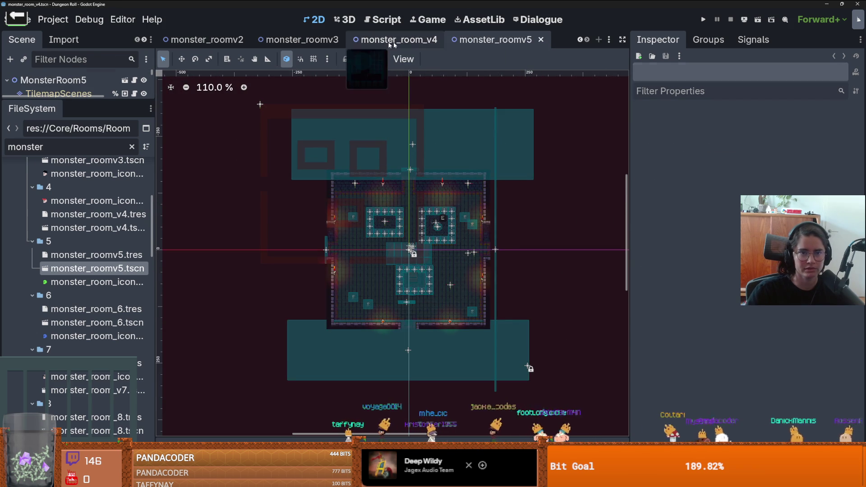
pyautogui.click(301, 39)
pyautogui.scroll(-5, 381, 187)
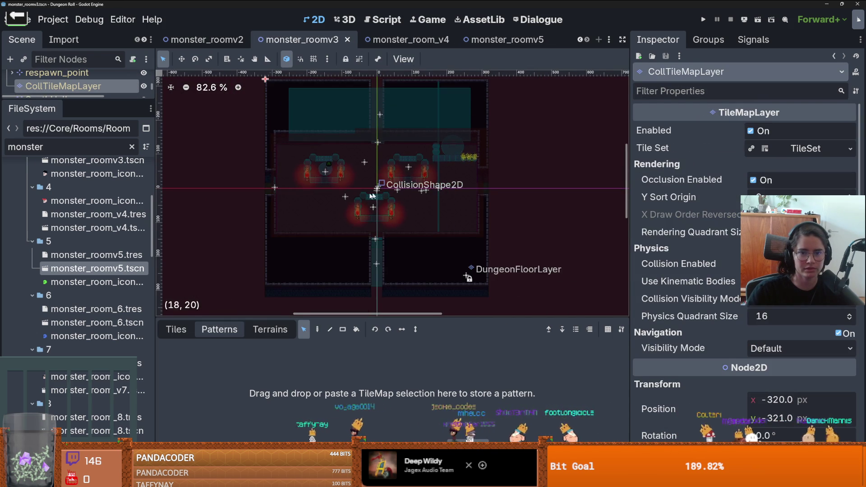
# - Select the NormalDungeonWall layer and pick a wall tile from wall_1.png for single-tile painting
pyautogui.scroll(-1, 368, 209)
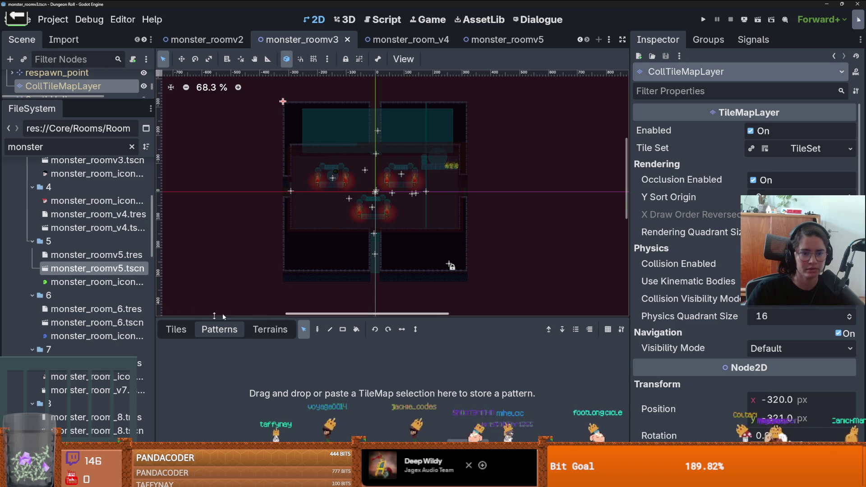
pyautogui.click(188, 330)
pyautogui.scroll(-1, 361, 231)
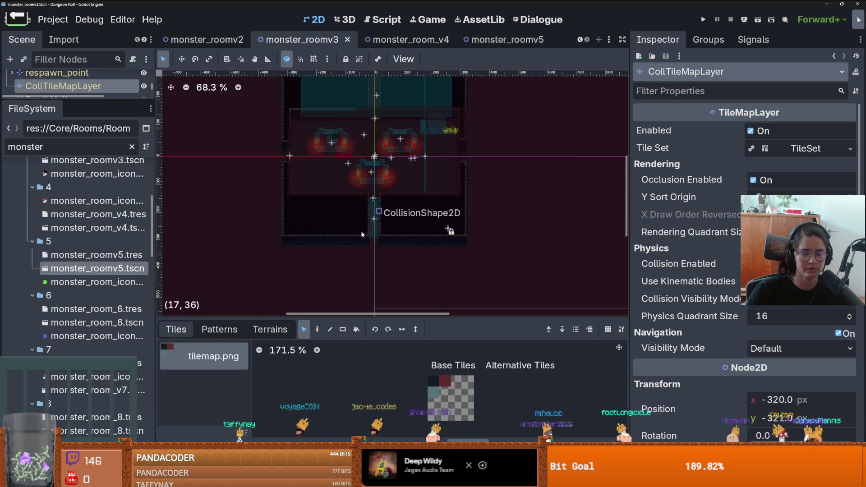
pyautogui.click(241, 330)
pyautogui.click(251, 333)
pyautogui.click(176, 329)
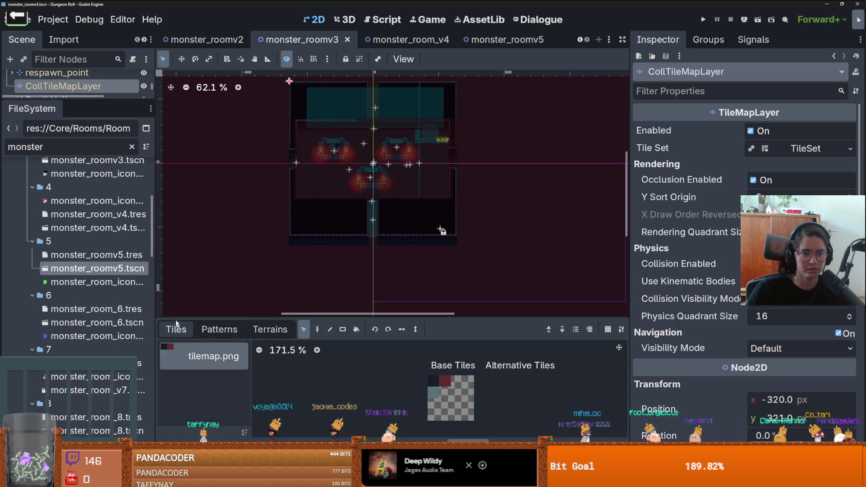
pyautogui.moveTo(105, 97); pyautogui.dragTo(105, 345)
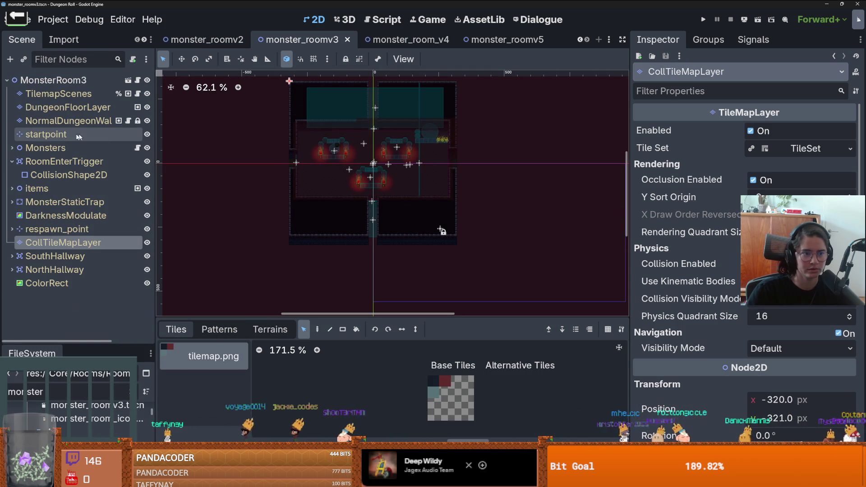
pyautogui.click(90, 122)
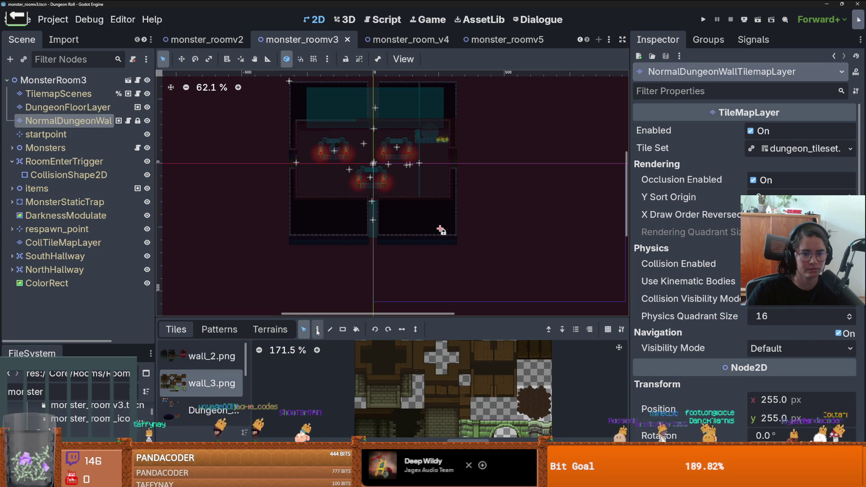
pyautogui.click(268, 330)
pyautogui.click(176, 329)
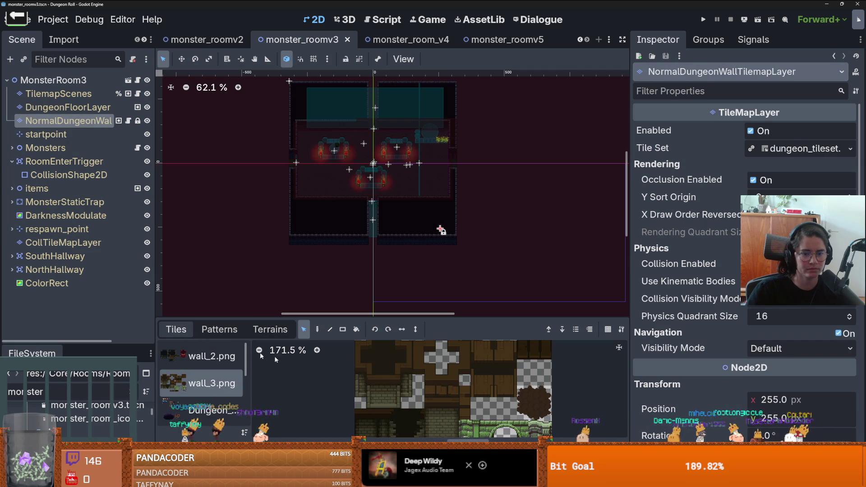
pyautogui.scroll(-5, 180, 379)
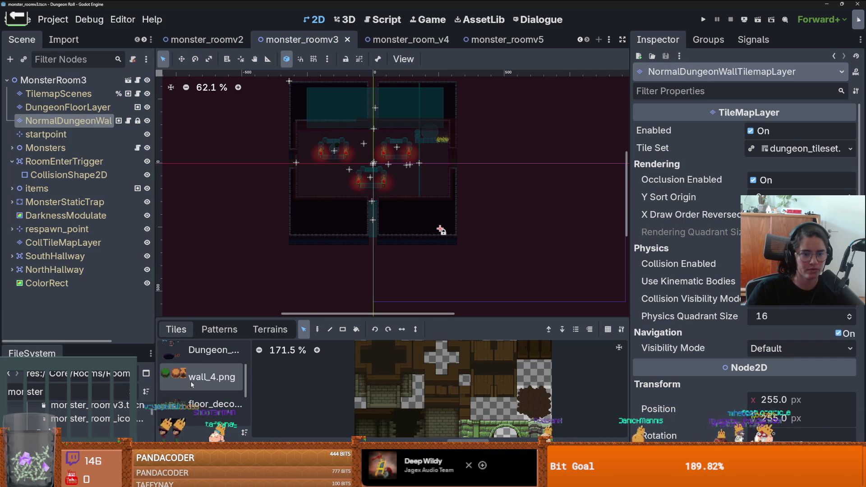
pyautogui.click(196, 402)
pyautogui.click(400, 382)
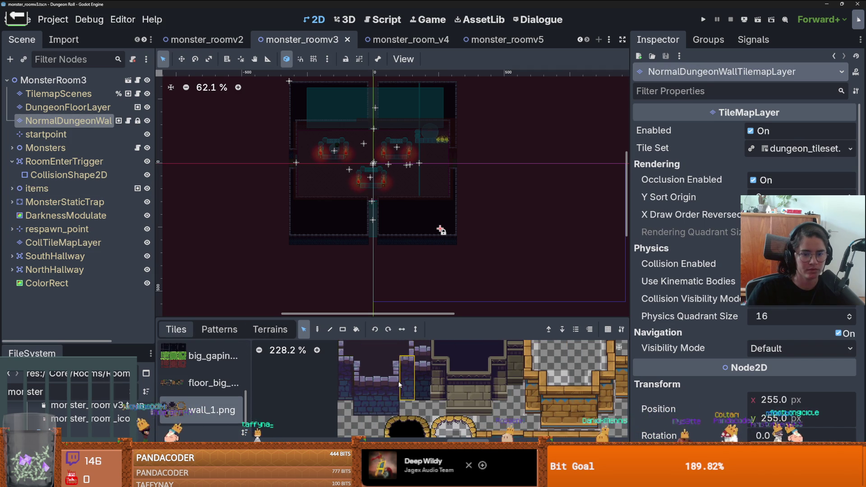
pyautogui.scroll(2, 387, 382)
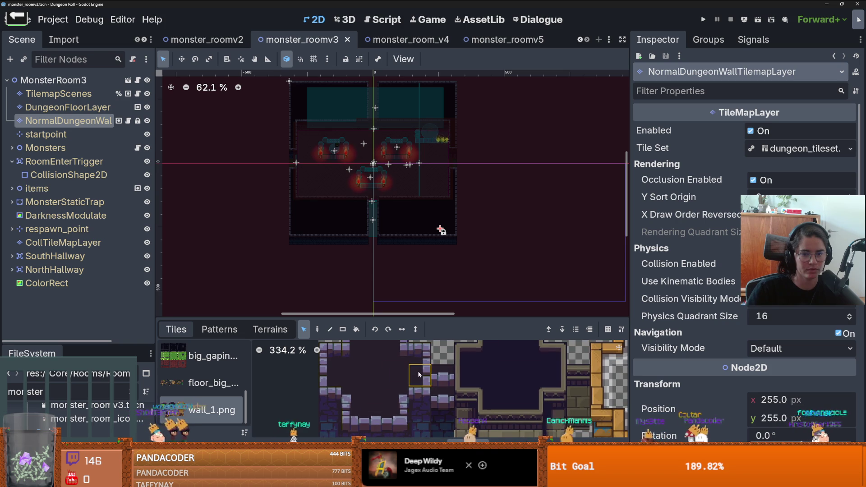
pyautogui.scroll(2, 348, 247)
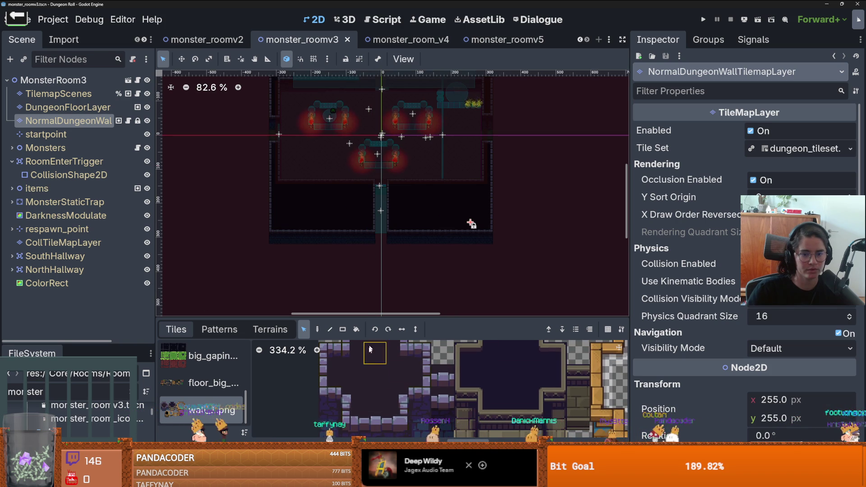
pyautogui.click(418, 382)
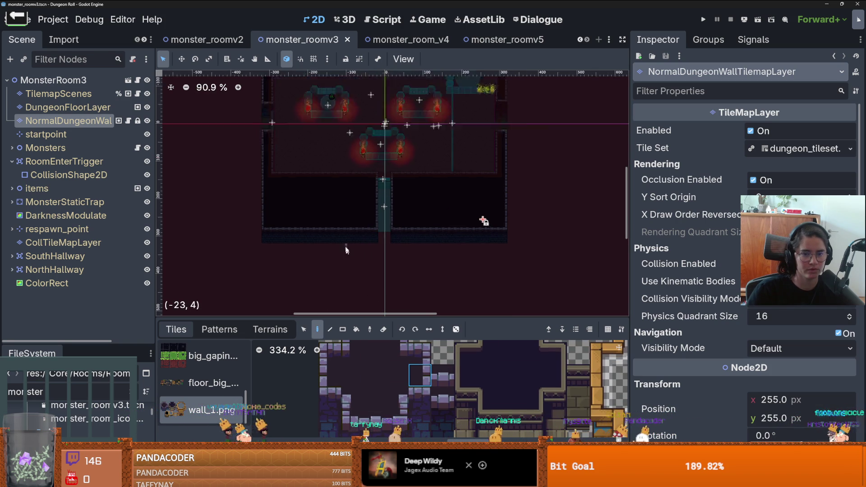
# - Paint wall tiles down the left room's bottom-left corner and wall column
pyautogui.scroll(2, 378, 227)
pyautogui.click(387, 229)
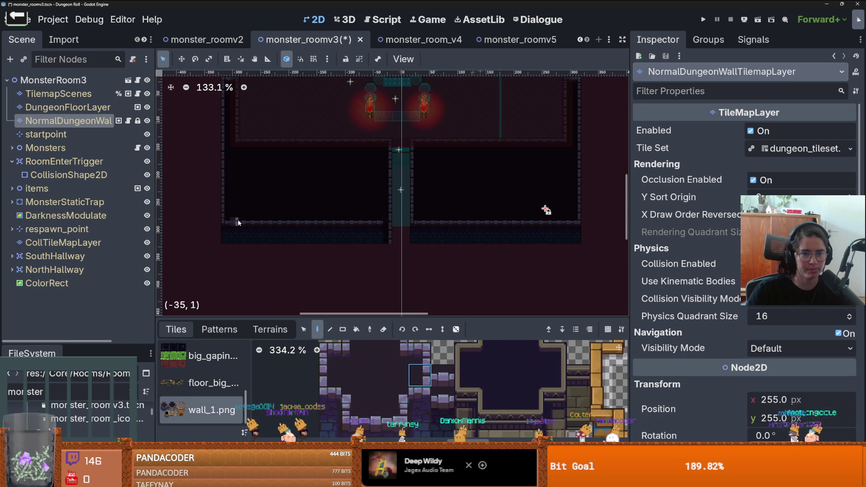
pyautogui.scroll(-1, 406, 261)
pyautogui.click(393, 249)
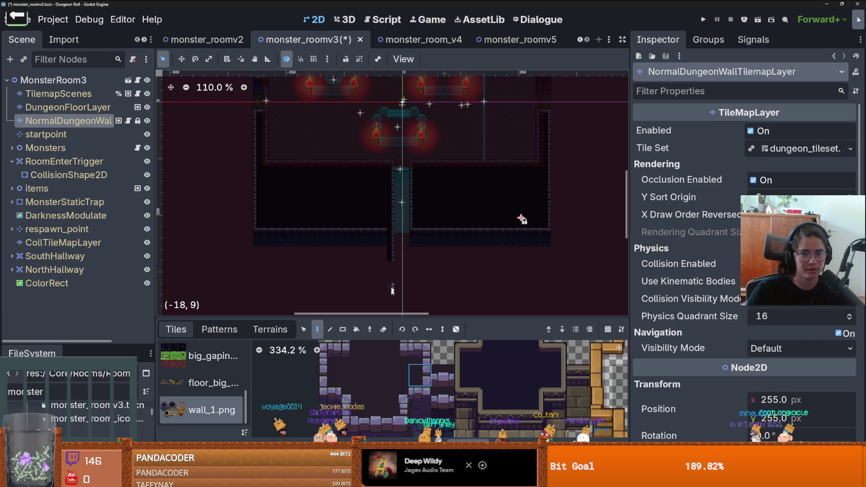
pyautogui.click(329, 375)
pyautogui.moveTo(258, 226); pyautogui.dragTo(255, 256)
pyautogui.scroll(5, 254, 262)
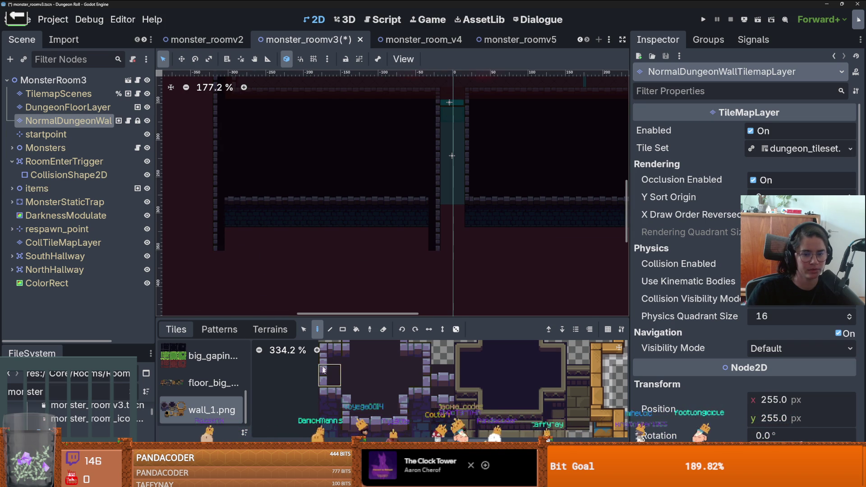
pyautogui.scroll(-2, 334, 368)
pyautogui.scroll(1, 380, 379)
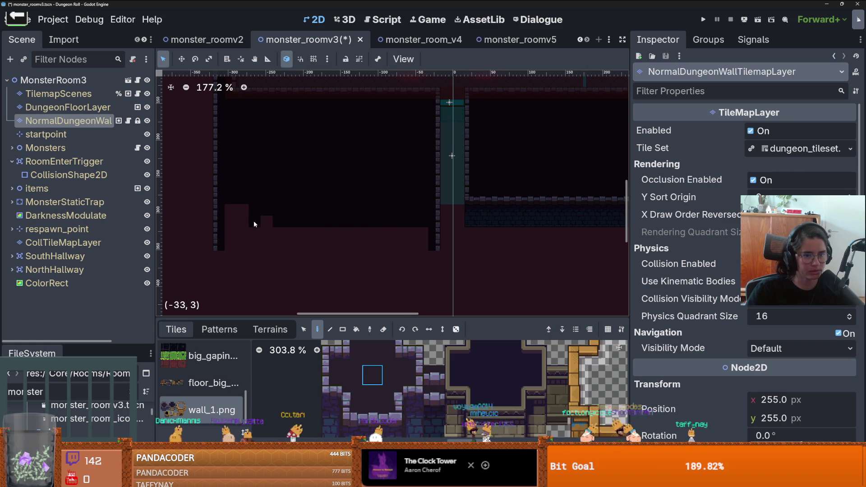
# - Fill the remaining gaps in the lower rooms' bottom wall row
pyautogui.moveTo(238, 240)
pyautogui.mouseDown()
pyautogui.moveTo(246, 224)
pyautogui.moveTo(354, 247)
pyautogui.mouseUp()
pyautogui.click(406, 248)
pyautogui.moveTo(421, 245)
pyautogui.mouseDown()
pyautogui.moveTo(314, 240)
pyautogui.moveTo(399, 229)
pyautogui.moveTo(426, 245)
pyautogui.moveTo(249, 202)
pyautogui.mouseUp()
pyautogui.scroll(-2, 416, 244)
# - Copy the bottom wall rows and paste them onto the right room's bottom
pyautogui.press('s')
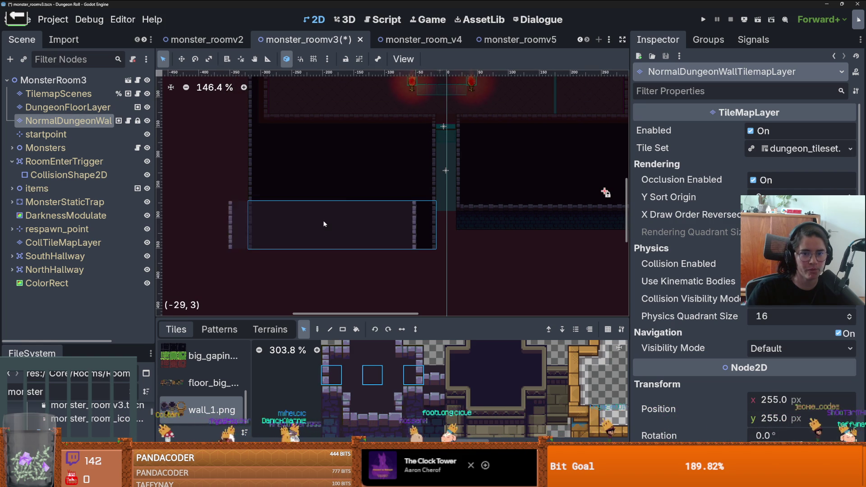
pyautogui.hotkey('ctrl', 'c')
pyautogui.hotkey('ctrl', 'v')
pyautogui.click(552, 222)
pyautogui.scroll(-4, 551, 222)
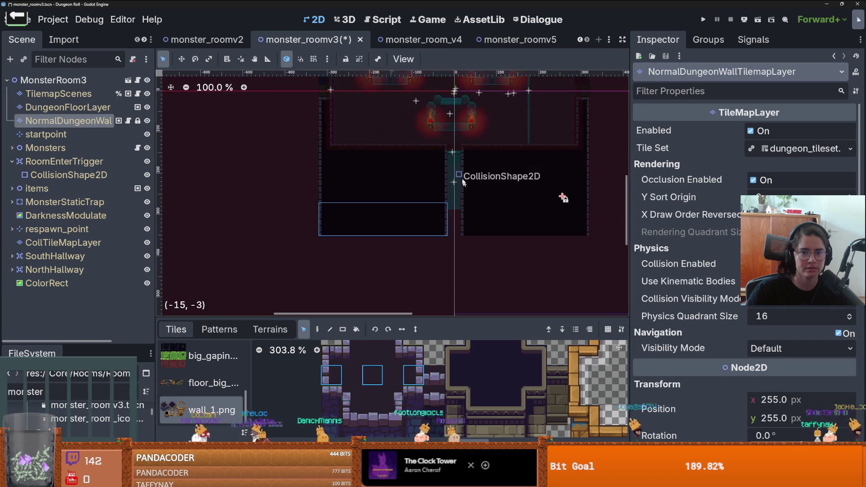
pyautogui.scroll(2, 294, 146)
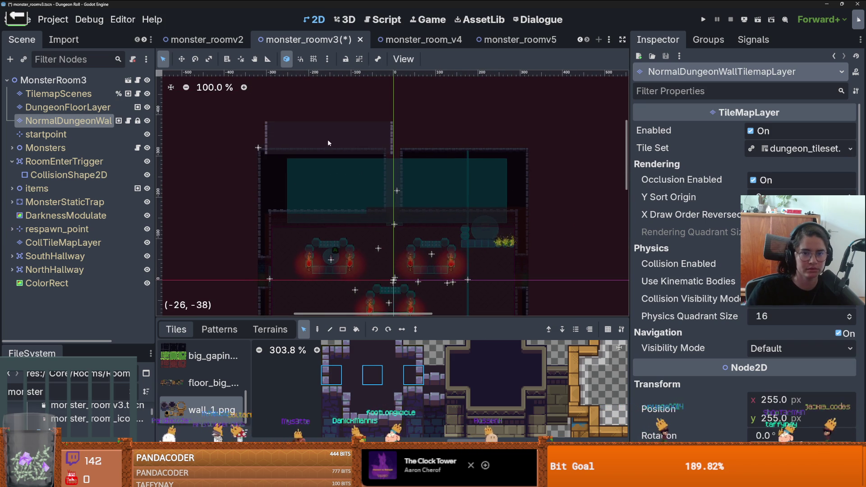
# - Stamp the copied wall tiles over the rooms' top rows and save monster_roomv3
pyautogui.click(324, 140)
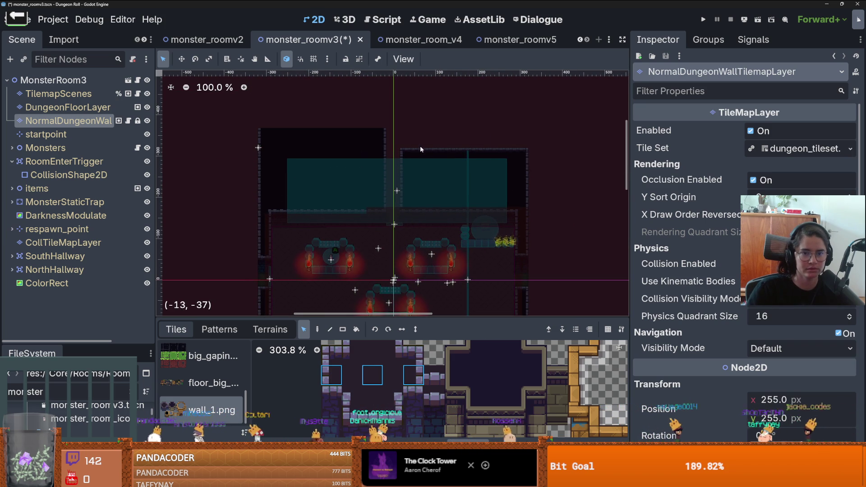
pyautogui.click(466, 144)
pyautogui.scroll(-3, 467, 145)
pyautogui.scroll(2, 430, 136)
pyautogui.moveTo(429, 137); pyautogui.dragTo(431, 125)
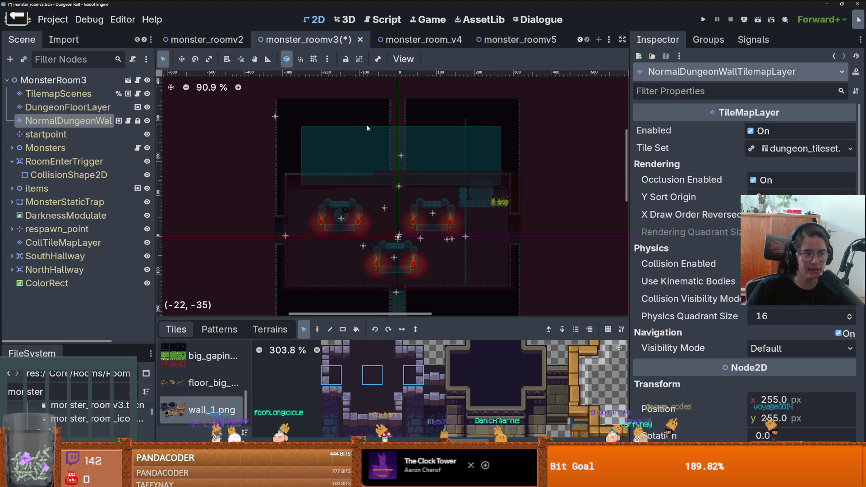
pyautogui.scroll(-3, 367, 128)
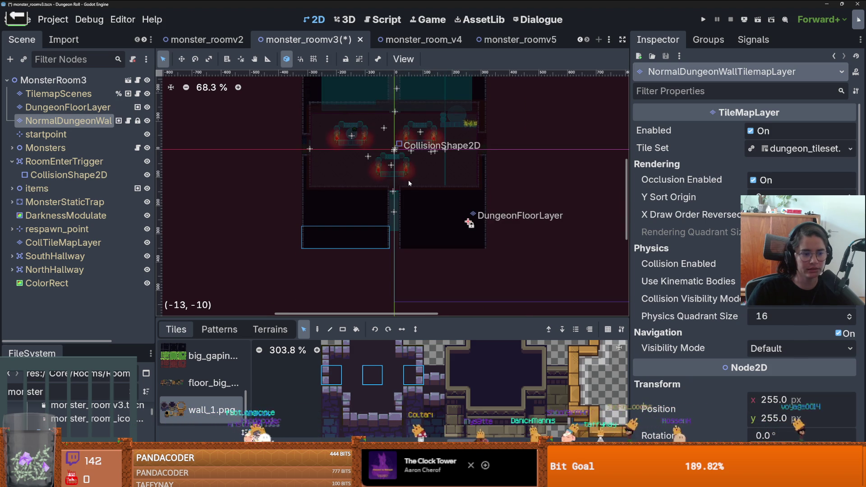
pyautogui.hotkey('ctrl', 's')
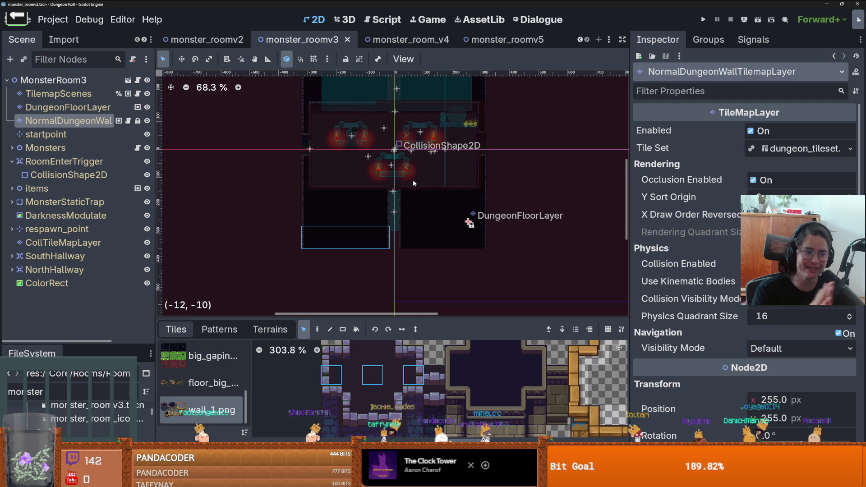
pyautogui.hotkey('ctrl', 's')
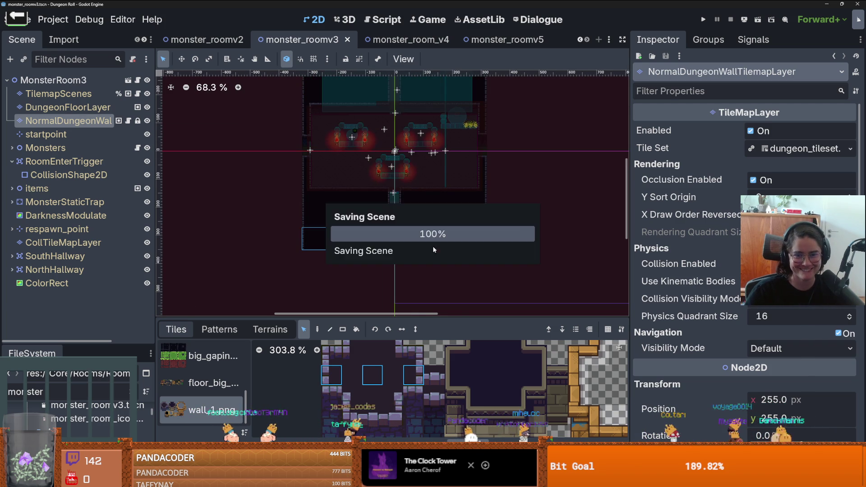
# - Paste the copied room tiles into the Patterns tab as a new pattern, save, and switch to monster_roomv5
pyautogui.scroll(-5, 464, 229)
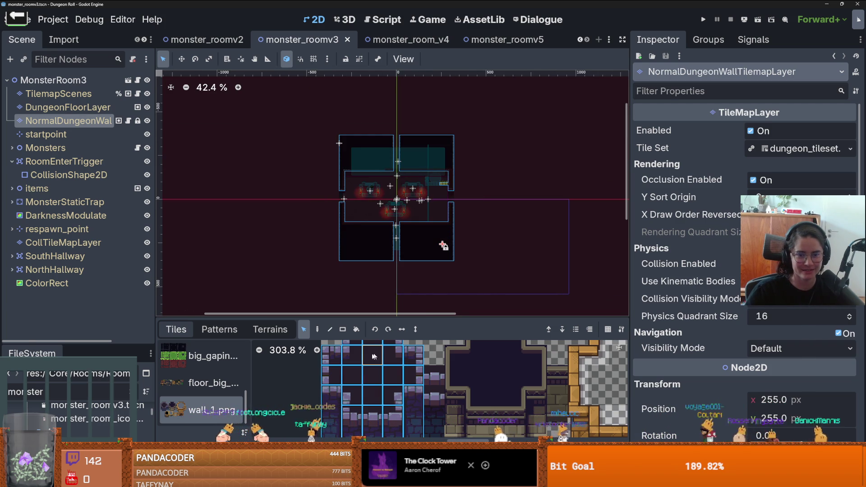
pyautogui.click(220, 329)
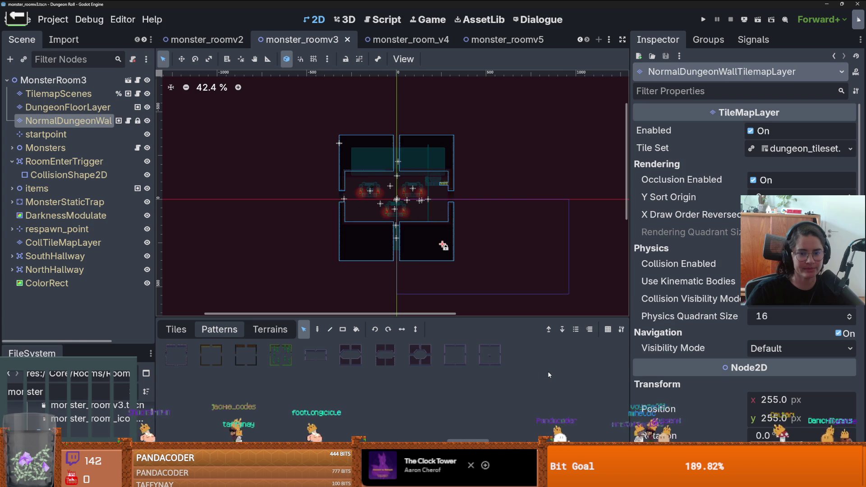
pyautogui.hotkey('ctrl', 'v')
pyautogui.hotkey('ctrl', 's')
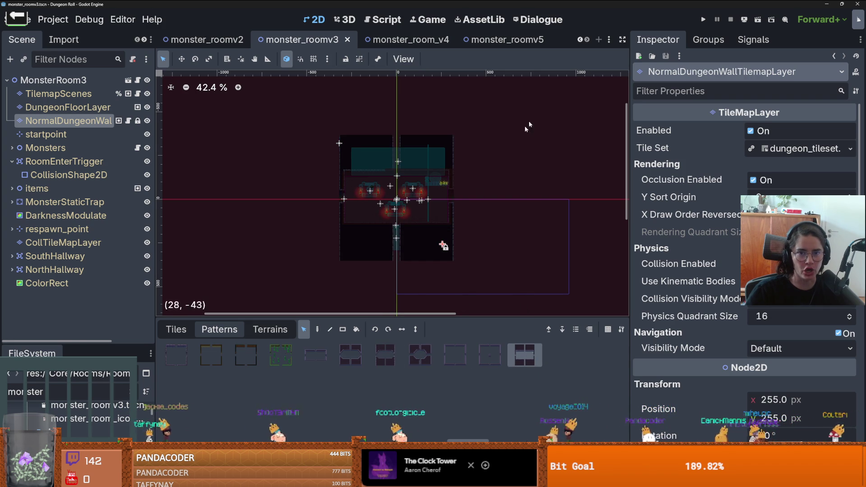
pyautogui.click(501, 40)
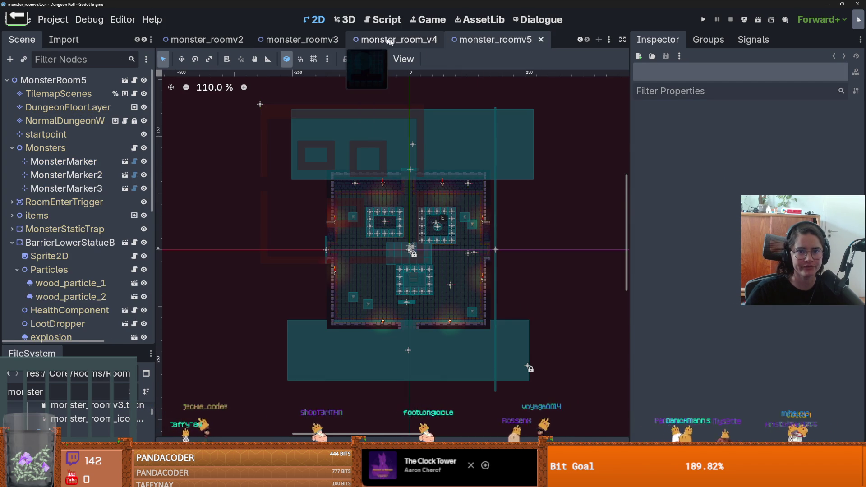
# - Compare the monster_room_v4 and monster_roomv3 tabs before returning to monster_roomv5
pyautogui.click(397, 39)
pyautogui.click(499, 40)
pyautogui.click(300, 39)
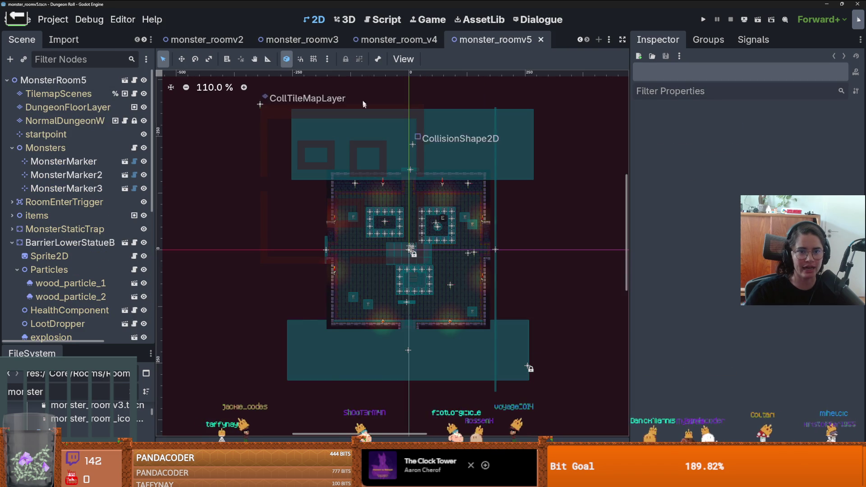
pyautogui.click(397, 39)
pyautogui.click(494, 41)
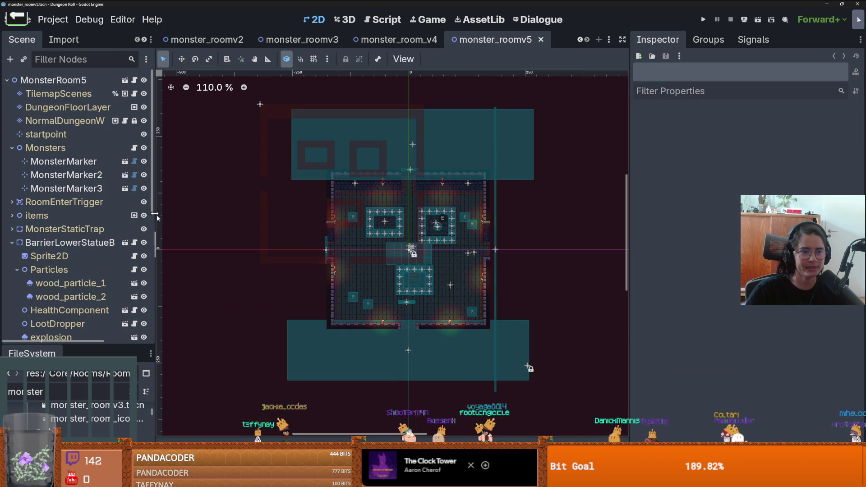
# - Stamp the new room-shape pattern onto the NormalDungeonWallTilemapLayer around the room's lower area
pyautogui.click(89, 118)
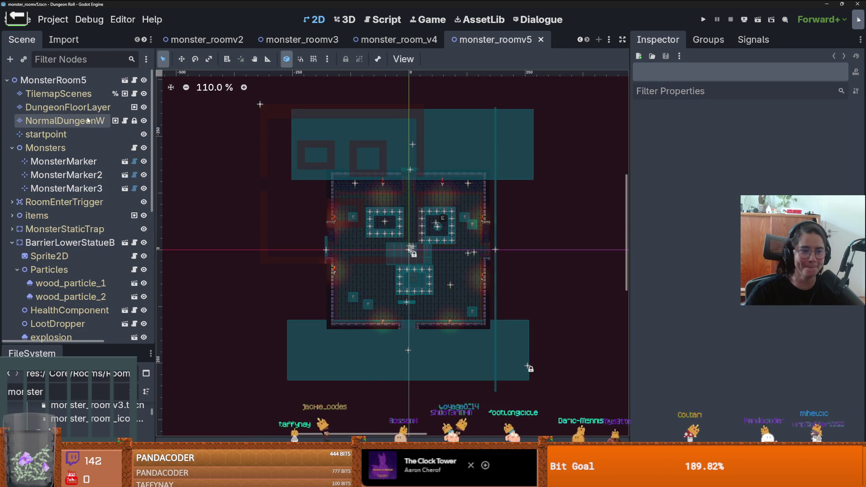
pyautogui.click(376, 360)
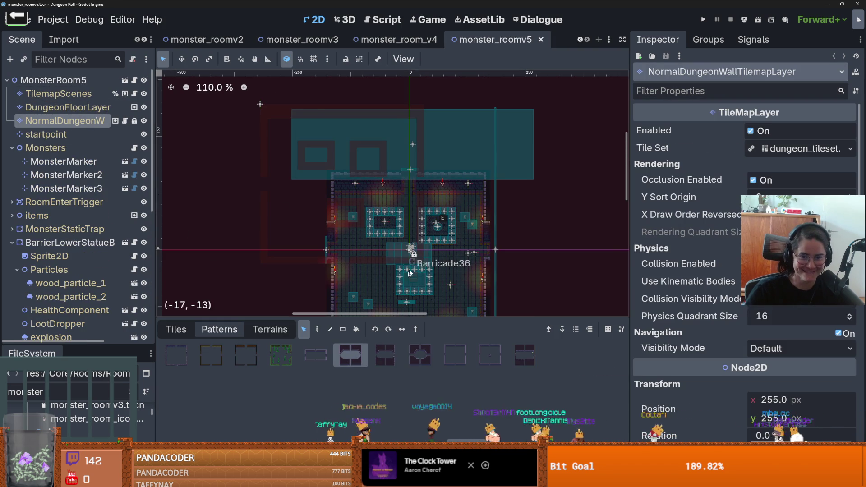
pyautogui.scroll(-3, 508, 279)
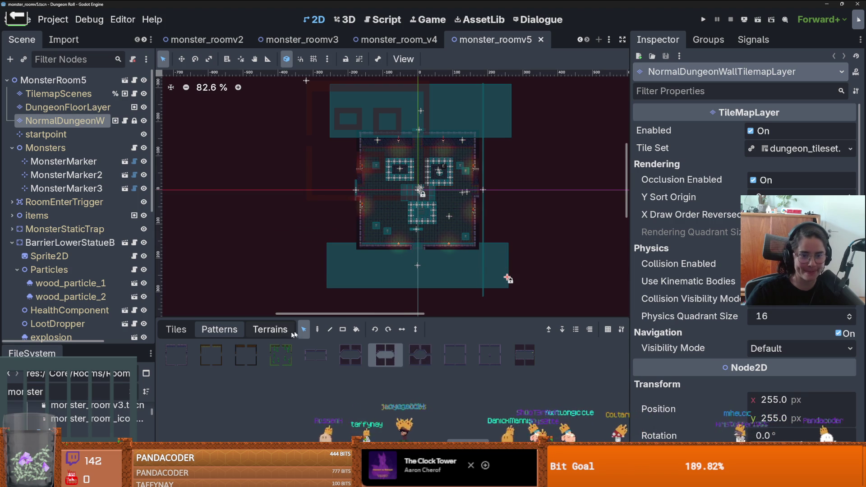
pyautogui.click(317, 330)
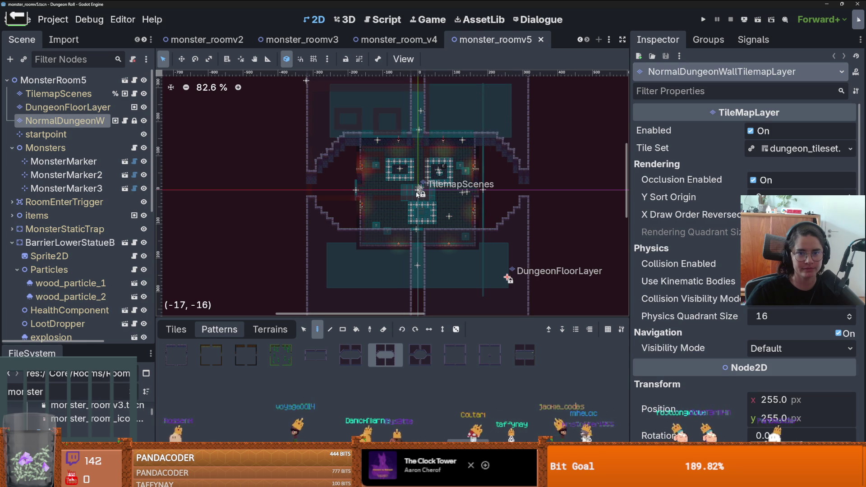
pyautogui.click(417, 194)
pyautogui.scroll(5, 432, 235)
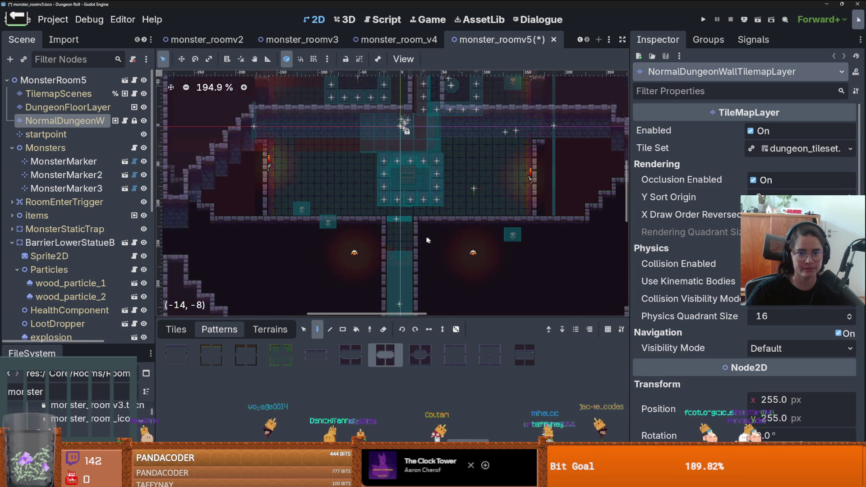
pyautogui.scroll(-2, 404, 233)
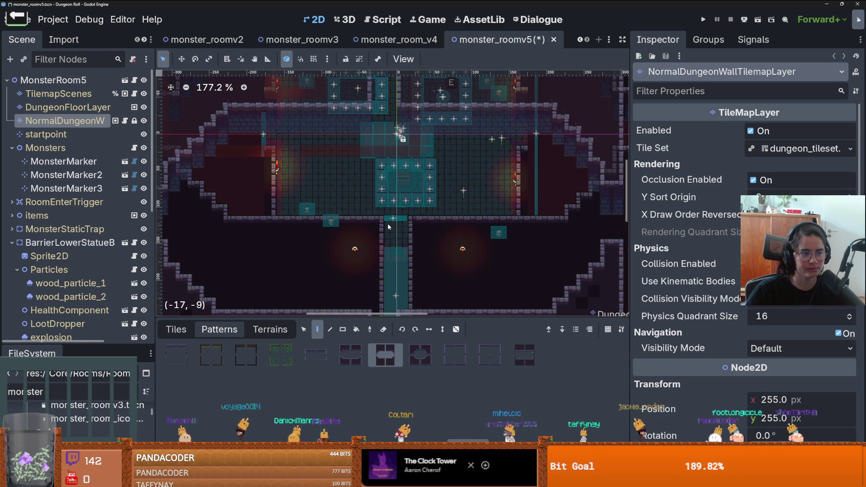
pyautogui.click(72, 94)
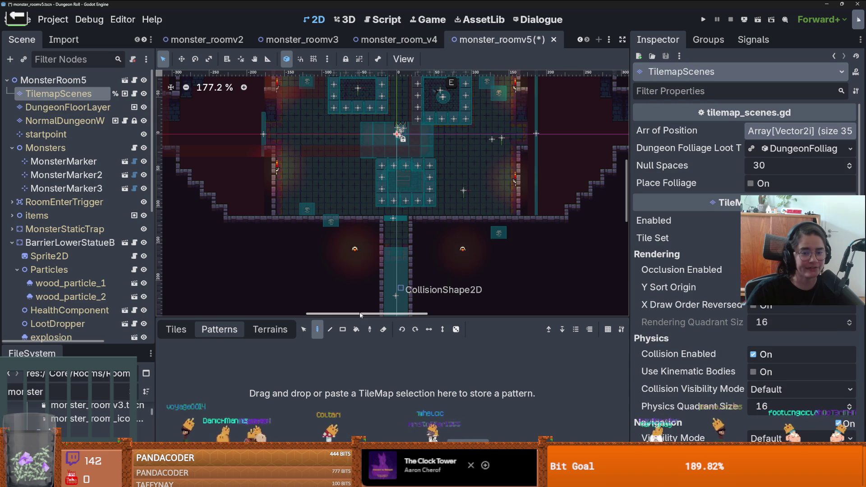
# - Select the lower room's tiles and shift them up and to the left
pyautogui.click(304, 329)
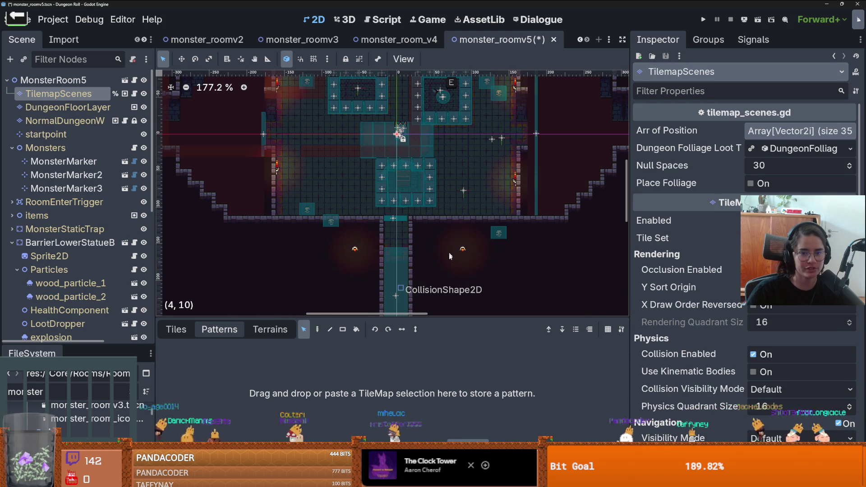
pyautogui.moveTo(528, 285); pyautogui.dragTo(223, 163)
pyautogui.moveTo(517, 276); pyautogui.dragTo(276, 203)
pyautogui.moveTo(462, 249); pyautogui.dragTo(458, 217)
pyautogui.scroll(-5, 459, 216)
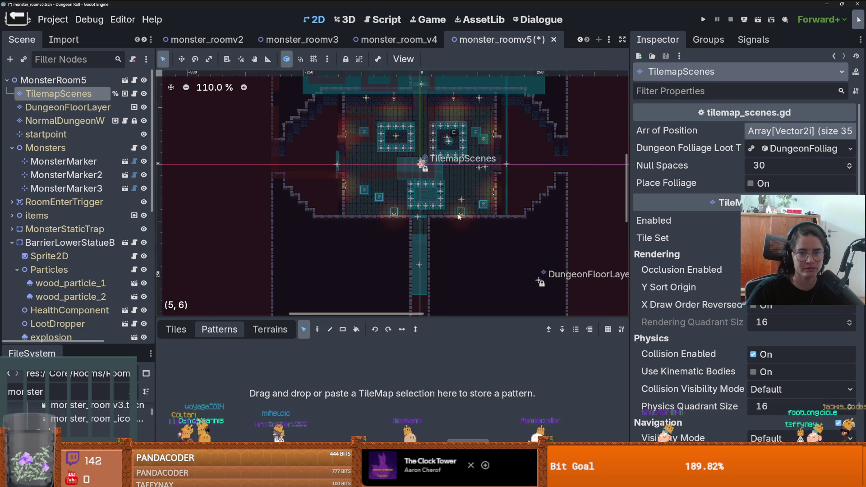
pyautogui.scroll(2, 437, 186)
pyautogui.scroll(-2, 435, 209)
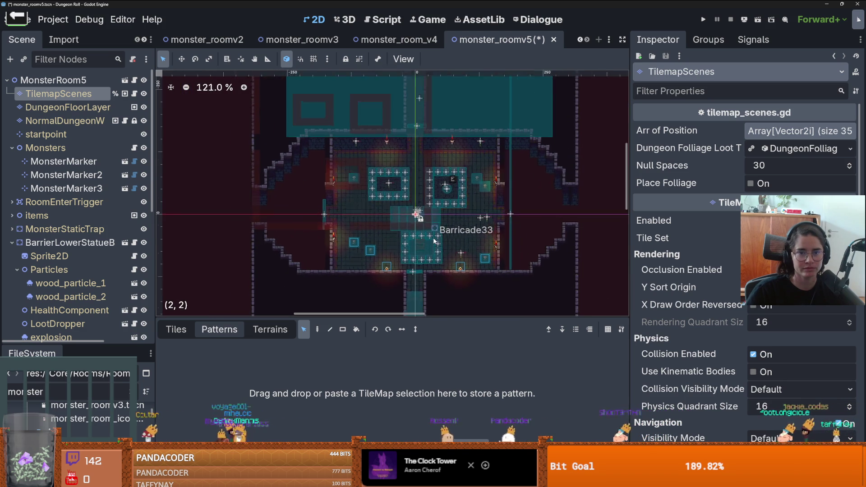
pyautogui.scroll(2, 433, 234)
pyautogui.scroll(-1, 445, 201)
pyautogui.hotkey('ctrl', 'a')
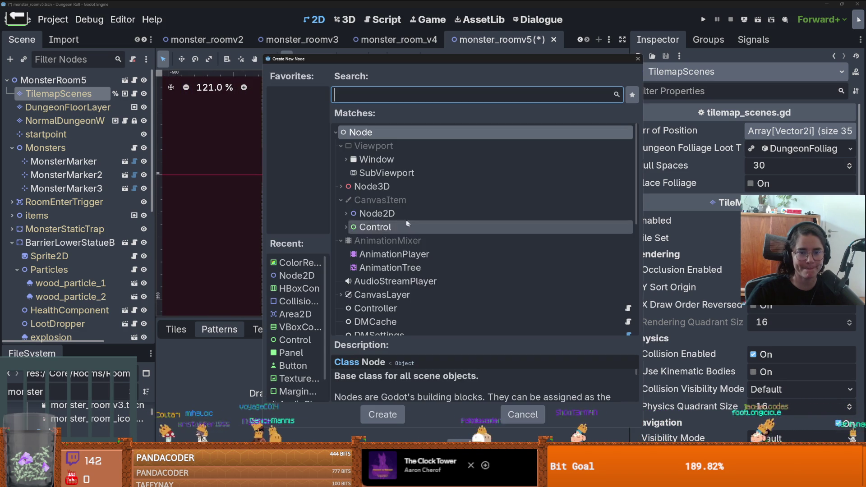
pyautogui.press('Escape')
pyautogui.scroll(1, 359, 221)
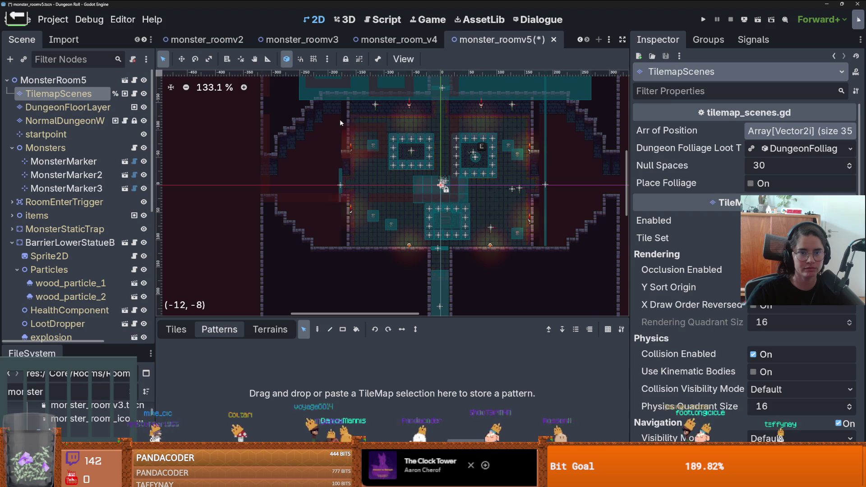
# - Delete the left and right inner wall columns from the NormalDungeonWallTilemapLayer
pyautogui.click(68, 120)
pyautogui.moveTo(348, 112); pyautogui.dragTo(341, 243)
pyautogui.press('Delete')
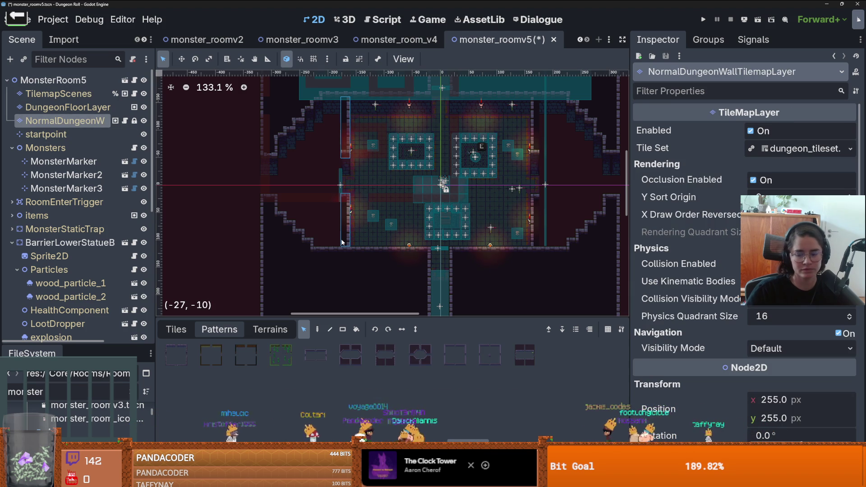
pyautogui.moveTo(538, 122); pyautogui.dragTo(544, 232)
pyautogui.press('Delete')
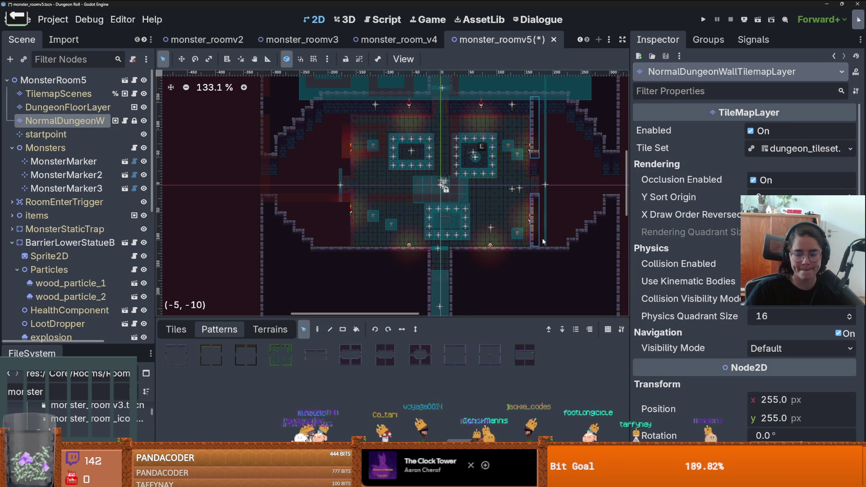
pyautogui.scroll(3, 543, 241)
pyautogui.scroll(-2, 472, 278)
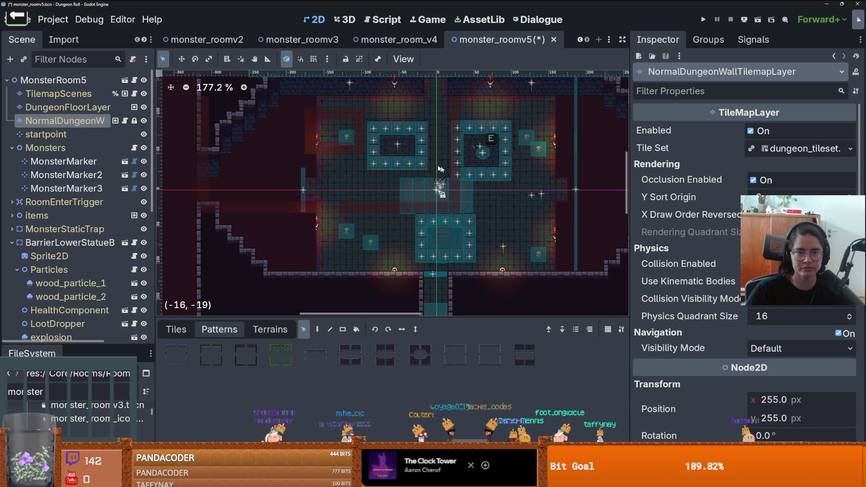
pyautogui.scroll(-5, 242, 145)
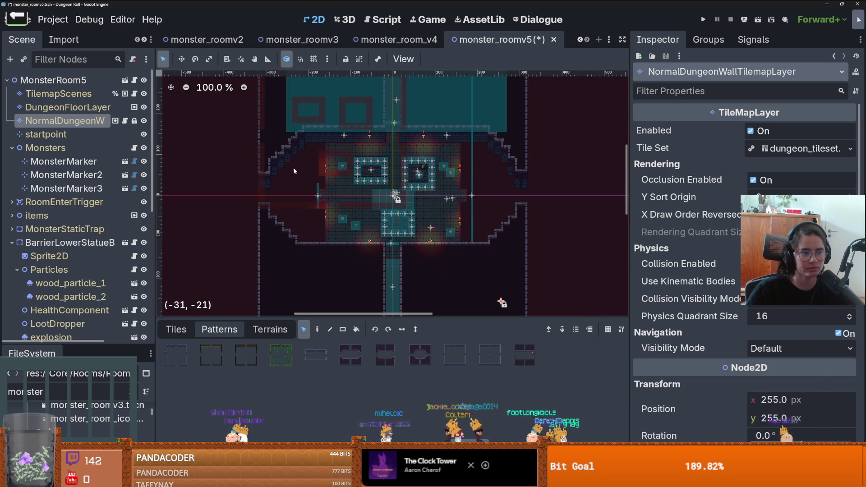
pyautogui.scroll(-1, 334, 172)
pyautogui.scroll(-5, 84, 264)
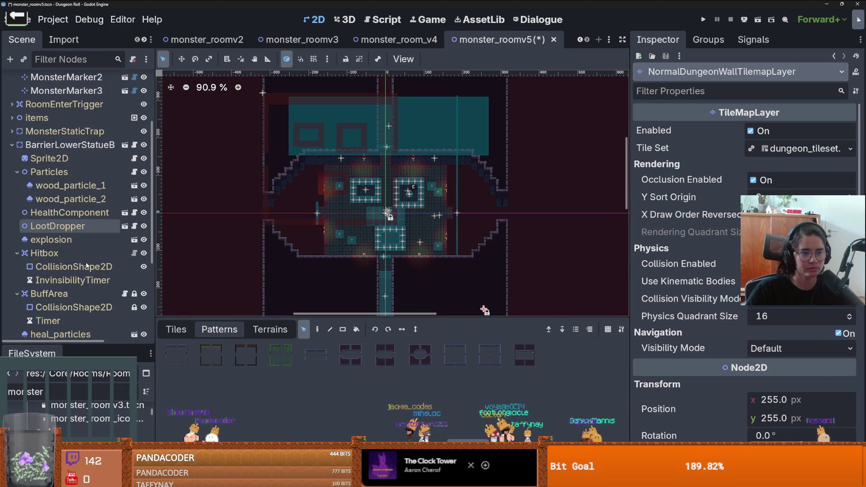
# - Mark out collision tile rectangles on CollTileMapLayer beside the room's right wall
pyautogui.click(83, 270)
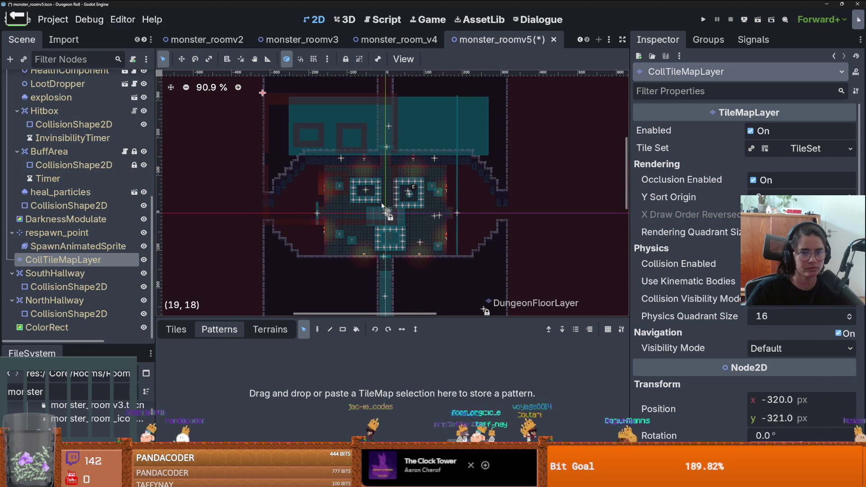
pyautogui.moveTo(434, 247)
pyautogui.mouseDown()
pyautogui.moveTo(362, 163)
pyautogui.moveTo(307, 131)
pyautogui.mouseUp()
pyautogui.scroll(-1, 388, 203)
pyautogui.scroll(3, 410, 242)
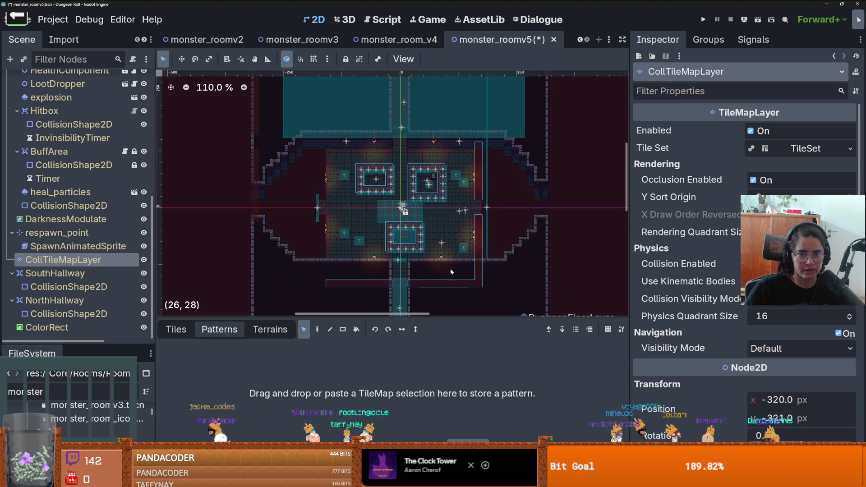
pyautogui.scroll(3, 478, 271)
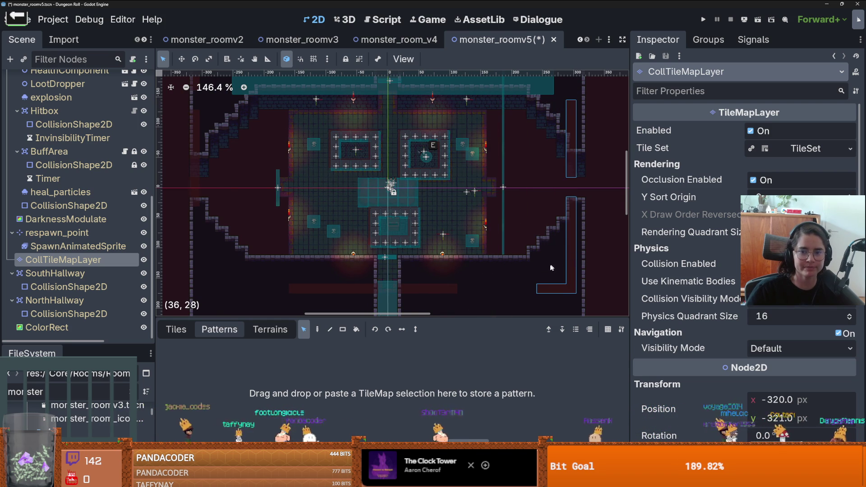
pyautogui.scroll(-1, 573, 266)
pyautogui.moveTo(558, 287); pyautogui.dragTo(544, 227)
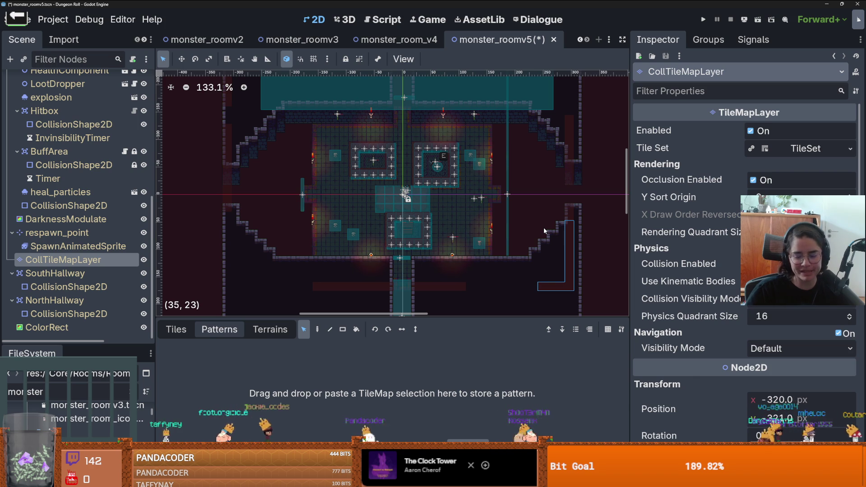
pyautogui.moveTo(568, 136); pyautogui.dragTo(566, 145)
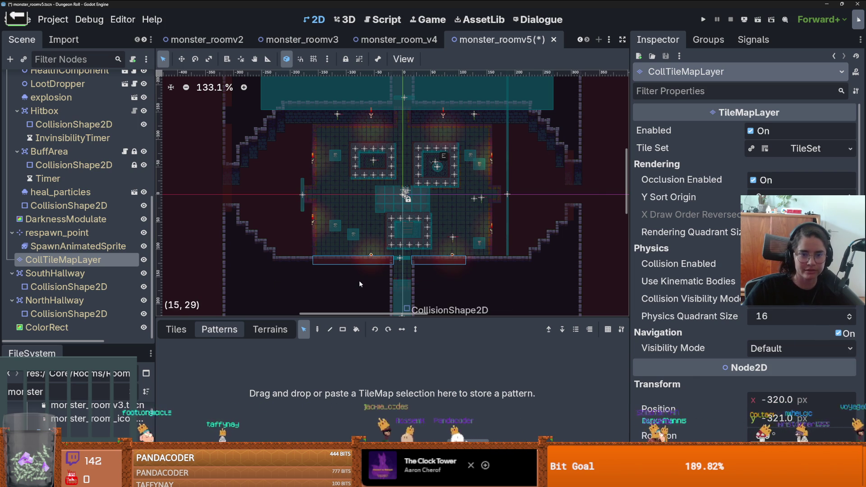
# - Show the CollTileMapLayer's collision tileset ready for single-tile painting
pyautogui.click(66, 245)
pyautogui.click(63, 260)
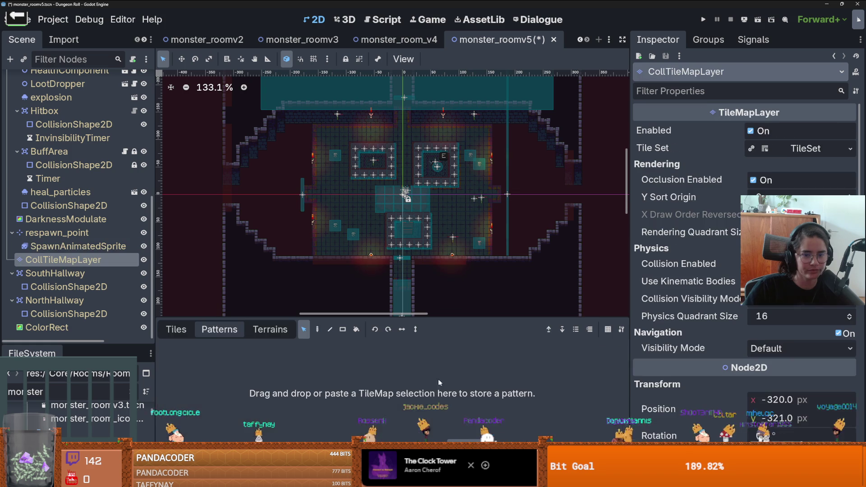
pyautogui.click(175, 330)
pyautogui.click(318, 329)
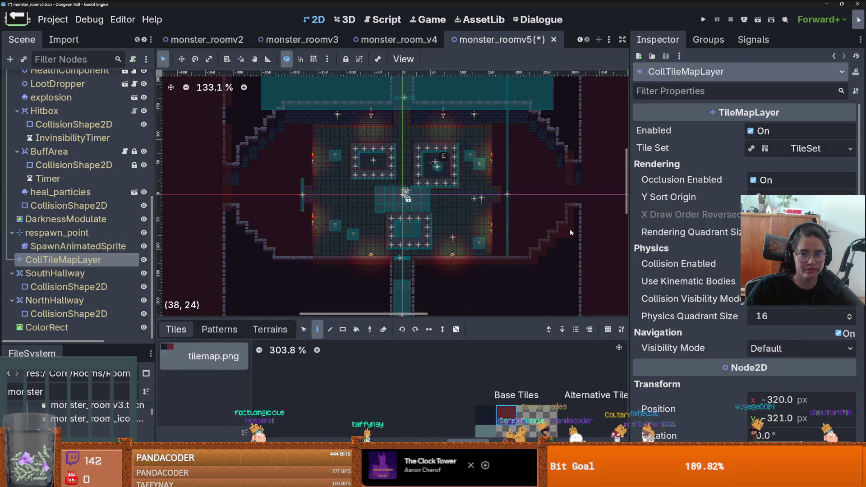
# - Save the monster_roomv5 scene
pyautogui.scroll(2, 316, 275)
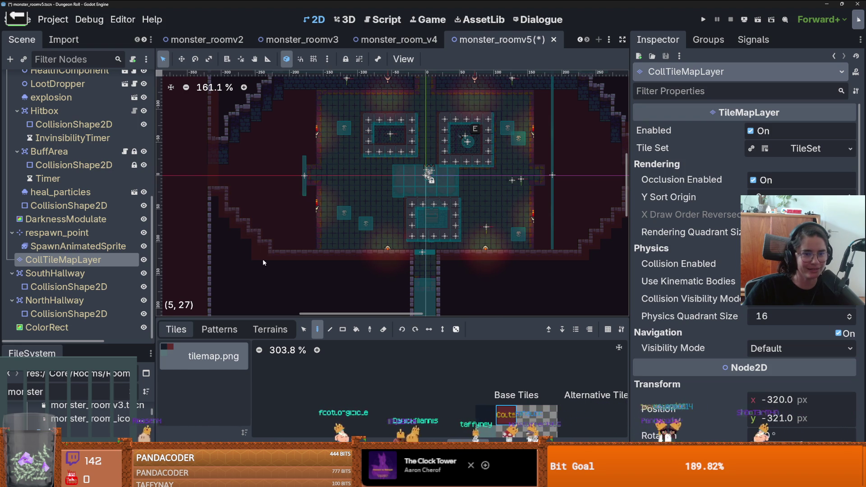
pyautogui.scroll(-2, 260, 212)
pyautogui.scroll(4, 251, 211)
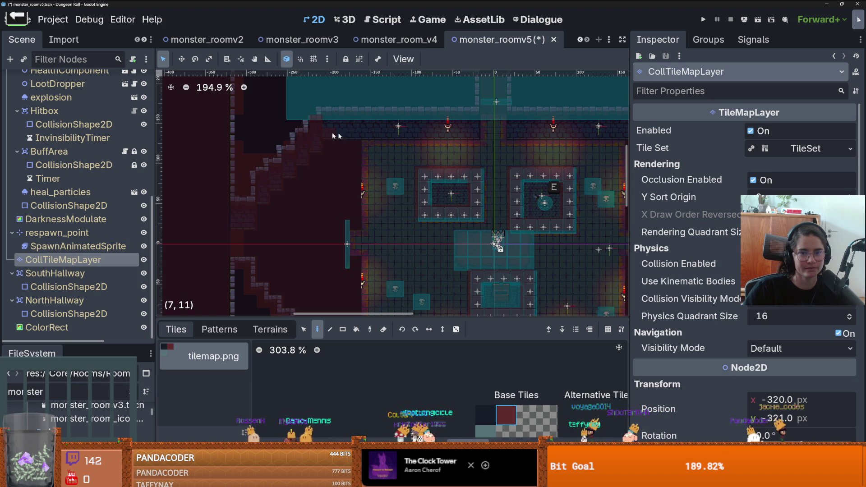
pyautogui.scroll(-1, 330, 164)
pyautogui.hscroll(5, 330, 165)
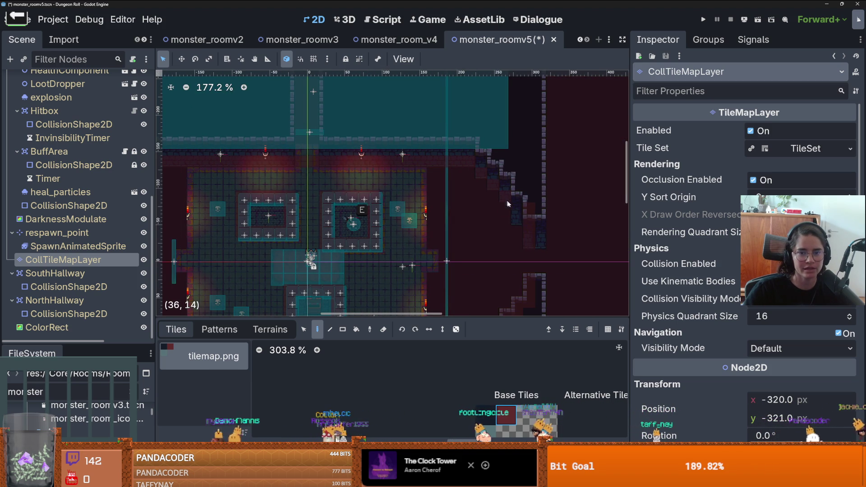
pyautogui.scroll(-3, 521, 233)
pyautogui.scroll(1, 526, 258)
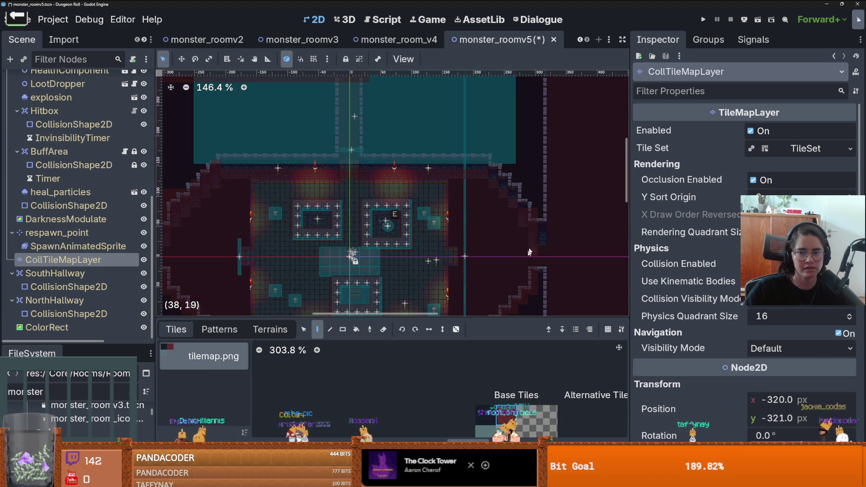
pyautogui.scroll(-3, 387, 194)
pyautogui.scroll(5, 391, 264)
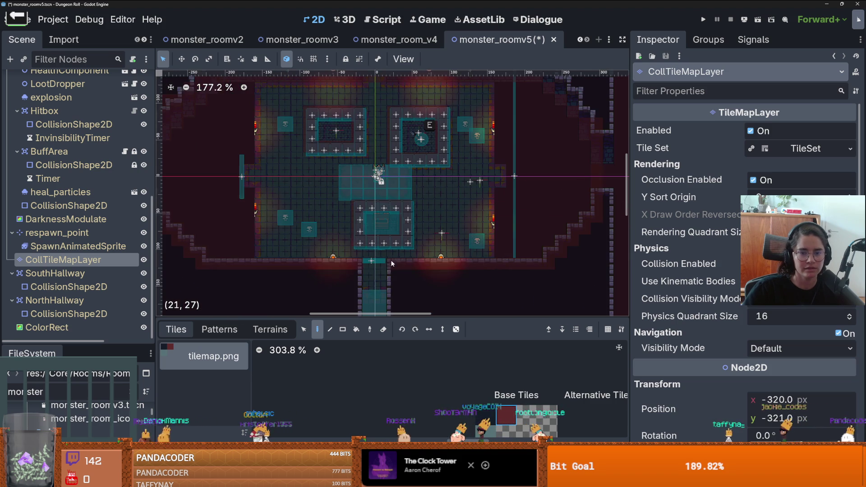
pyautogui.scroll(-3, 383, 268)
pyautogui.scroll(2, 451, 225)
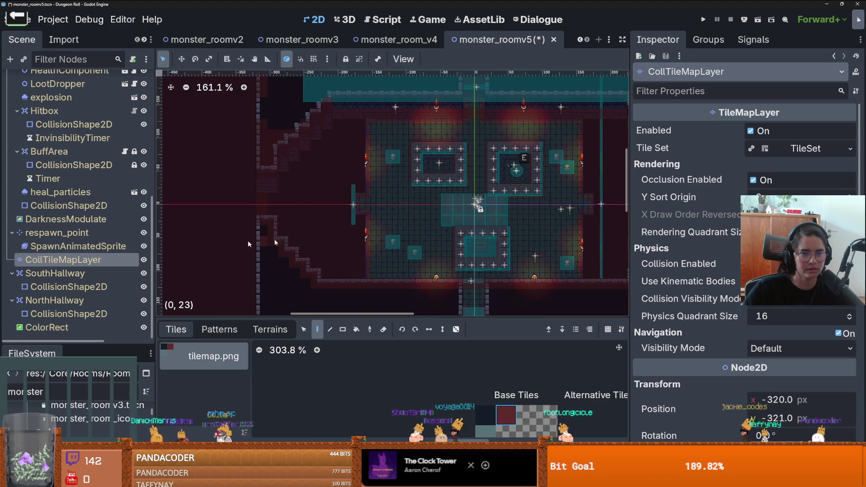
pyautogui.scroll(-4, 500, 200)
pyautogui.hotkey('ctrl', 's')
# - Select DungeonFloorLayer and choose the tiled_floor_1 terrain for painting
pyautogui.scroll(2, 390, 221)
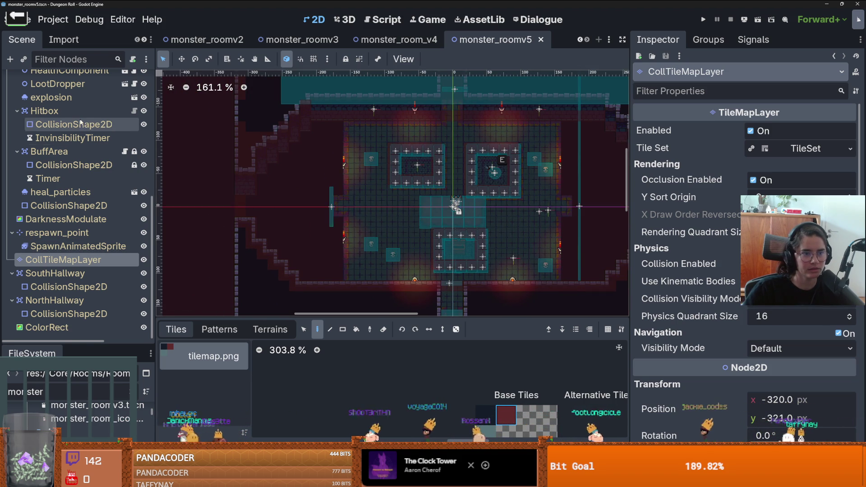
pyautogui.scroll(5, 88, 145)
pyautogui.scroll(3, 88, 145)
pyautogui.click(67, 107)
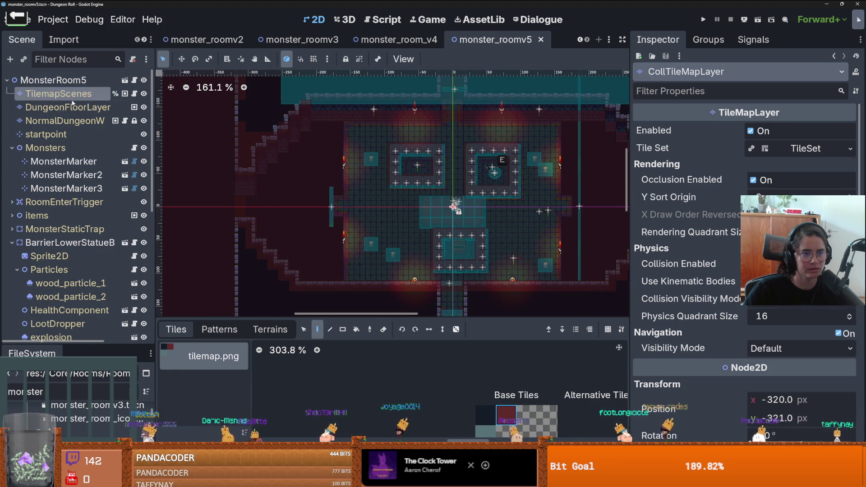
pyautogui.click(270, 329)
pyautogui.click(207, 363)
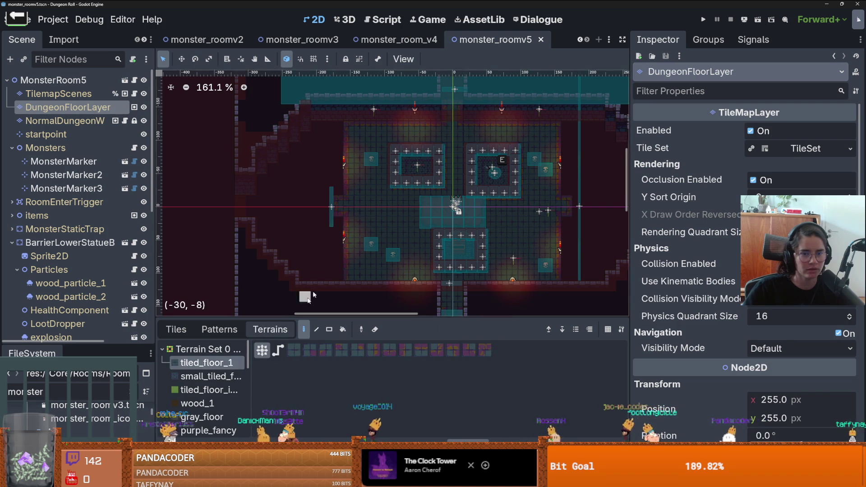
# - Paint tiled_floor_1 floor along the room's left side
pyautogui.scroll(3, 345, 279)
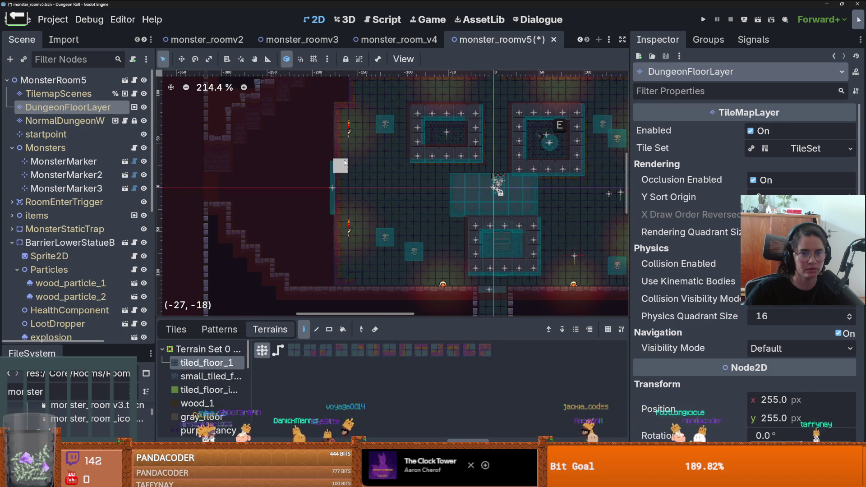
pyautogui.scroll(2, 347, 145)
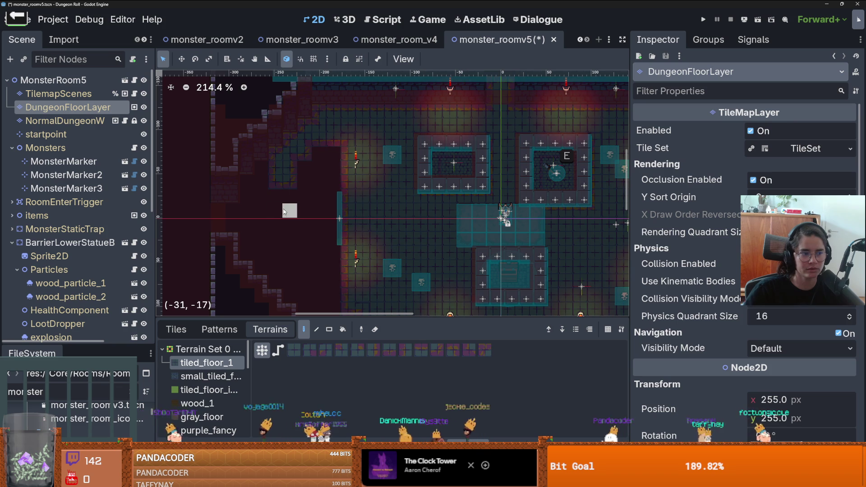
pyautogui.moveTo(284, 212); pyautogui.dragTo(330, 185)
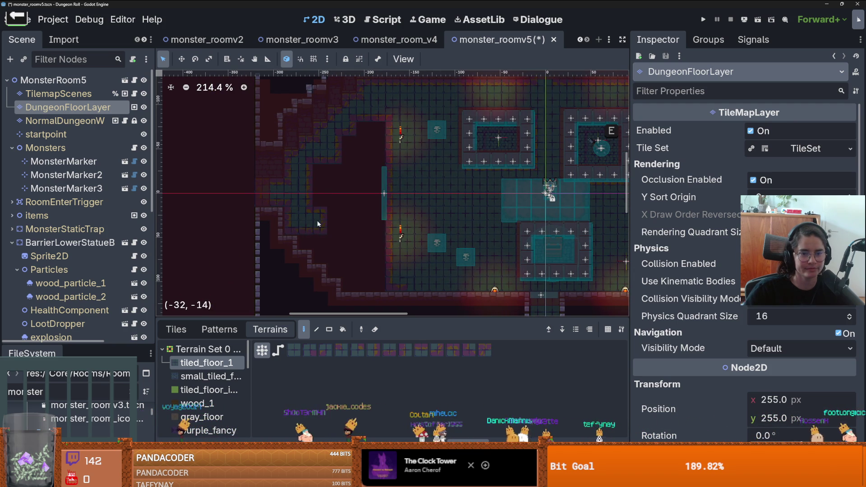
pyautogui.moveTo(337, 272); pyautogui.dragTo(361, 280)
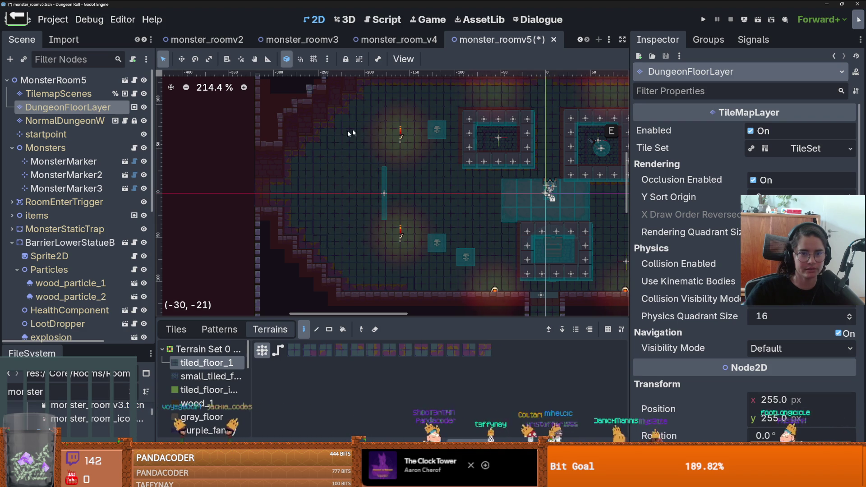
# - Bring the lower corridor into view and check Patterns before returning to the terrain list
pyautogui.scroll(-4, 333, 136)
pyautogui.scroll(4, 334, 263)
pyautogui.moveTo(335, 263); pyautogui.dragTo(354, 241)
pyautogui.moveTo(457, 279); pyautogui.dragTo(365, 172)
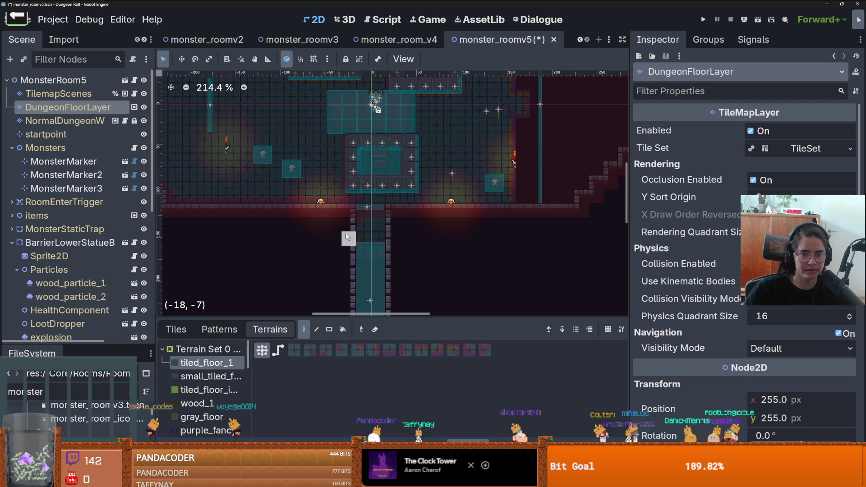
pyautogui.scroll(-2, 347, 175)
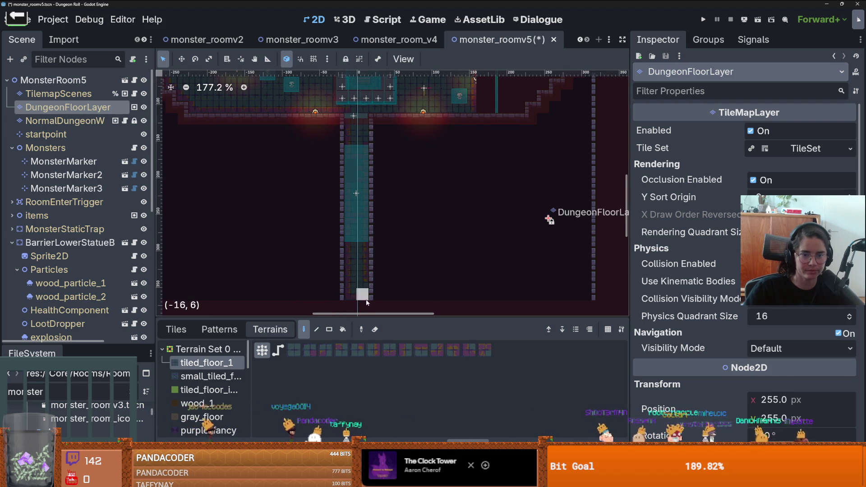
pyautogui.scroll(1, 374, 286)
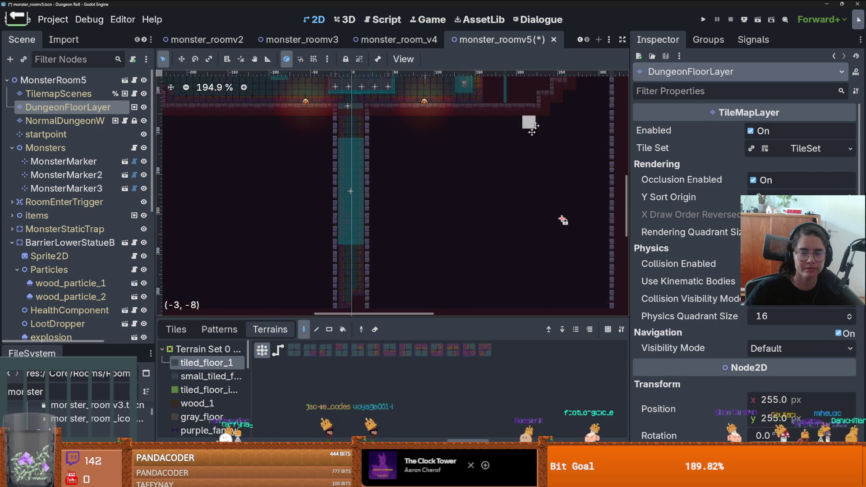
pyautogui.scroll(-3, 567, 212)
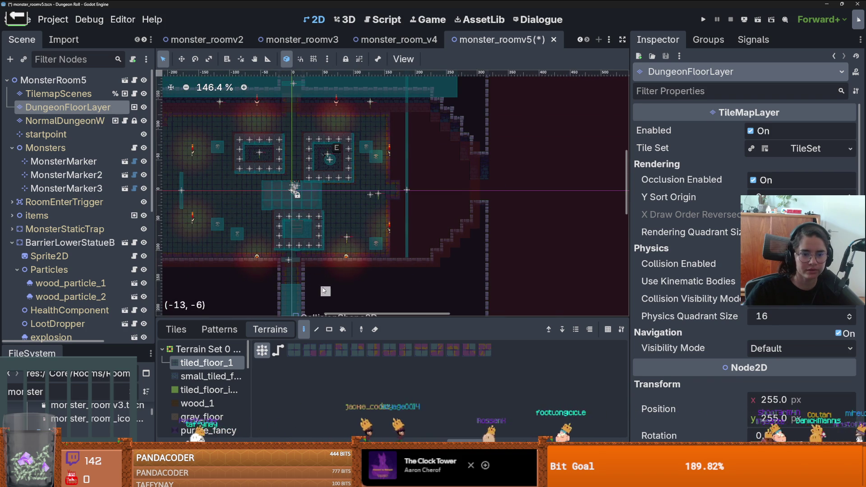
pyautogui.click(220, 329)
pyautogui.click(291, 330)
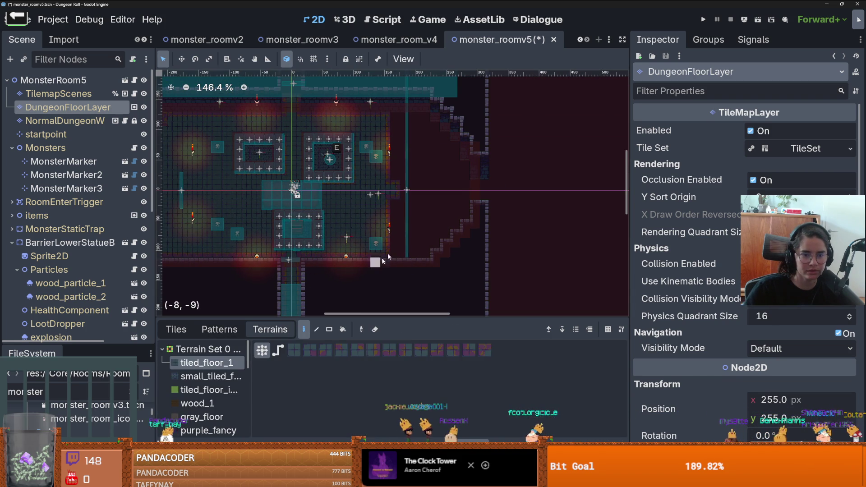
pyautogui.scroll(1, 415, 150)
# - With the Rect tool, paint a floor block and three floor columns on the right
pyautogui.click(329, 330)
pyautogui.moveTo(393, 116)
pyautogui.mouseDown()
pyautogui.moveTo(421, 265)
pyautogui.moveTo(436, 118)
pyautogui.mouseUp()
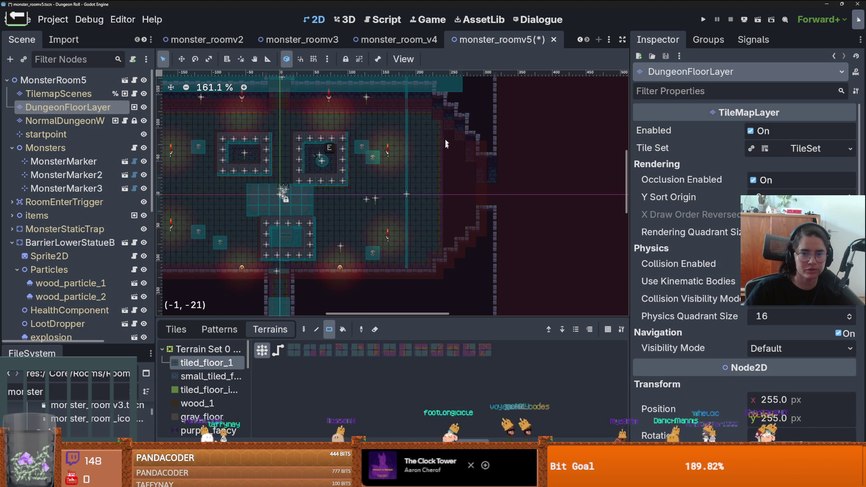
pyautogui.scroll(3, 455, 195)
pyautogui.moveTo(448, 263); pyautogui.dragTo(448, 121)
pyautogui.moveTo(462, 248); pyautogui.dragTo(463, 142)
pyautogui.moveTo(474, 284); pyautogui.dragTo(472, 169)
# - Expand the MonsterStaticTrap group to reveal its collision shapes
pyautogui.scroll(-4, 481, 213)
pyautogui.scroll(-1, 481, 212)
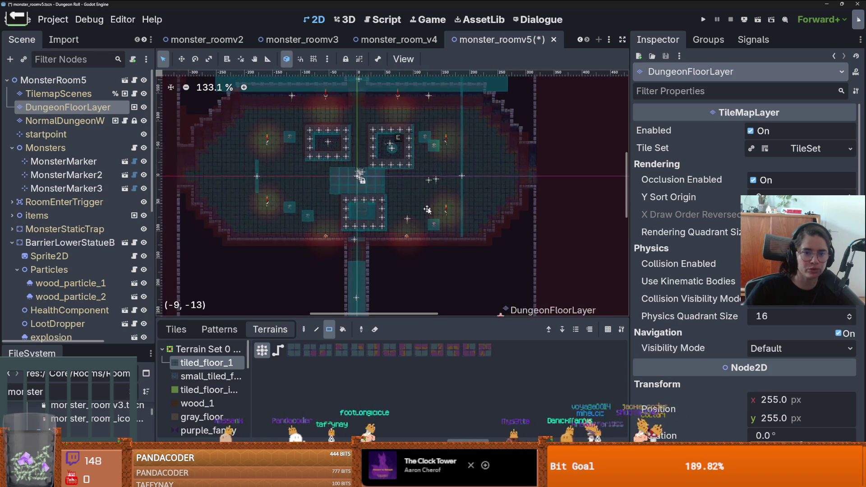
pyautogui.scroll(2, 429, 206)
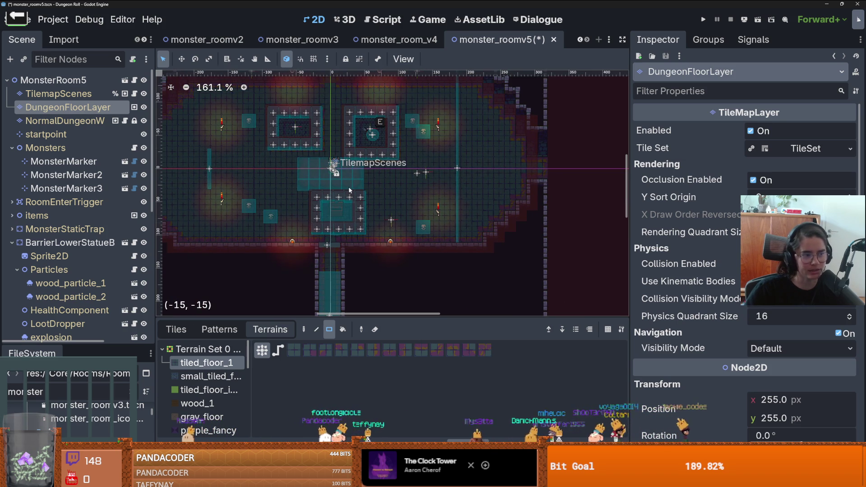
pyautogui.scroll(-4, 350, 187)
pyautogui.scroll(6, 327, 266)
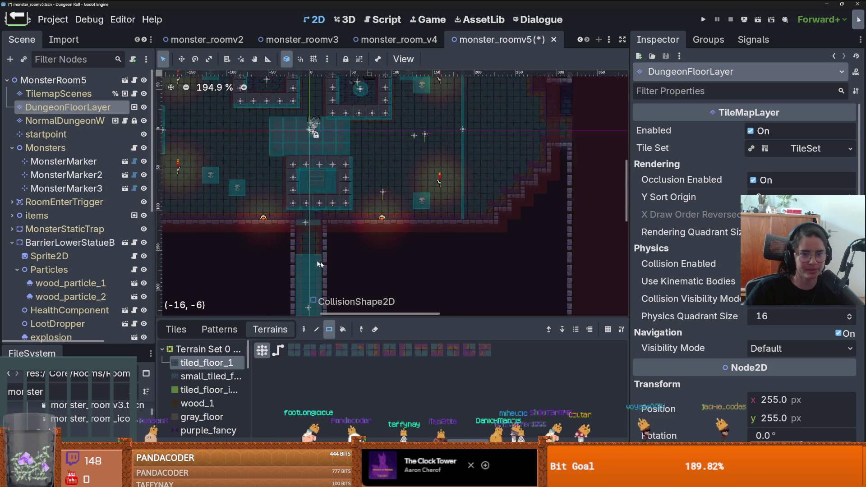
pyautogui.scroll(2, 370, 235)
pyautogui.scroll(-2, 317, 213)
pyautogui.scroll(3, 382, 215)
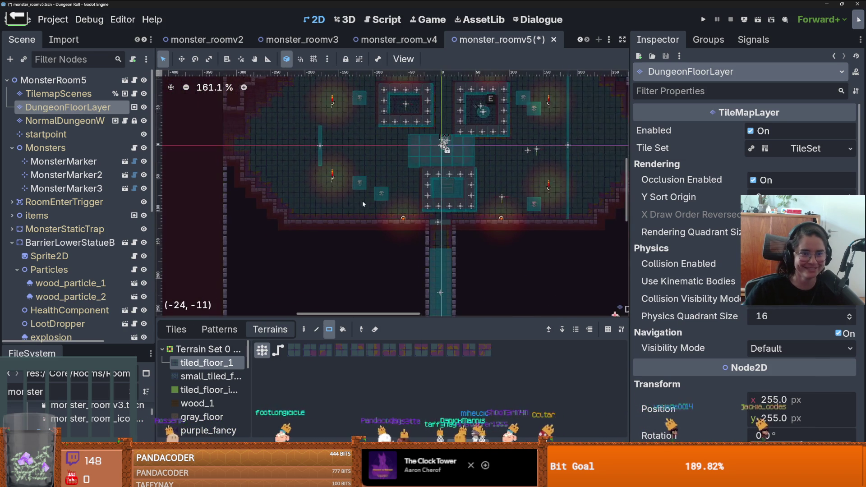
pyautogui.scroll(1, 382, 215)
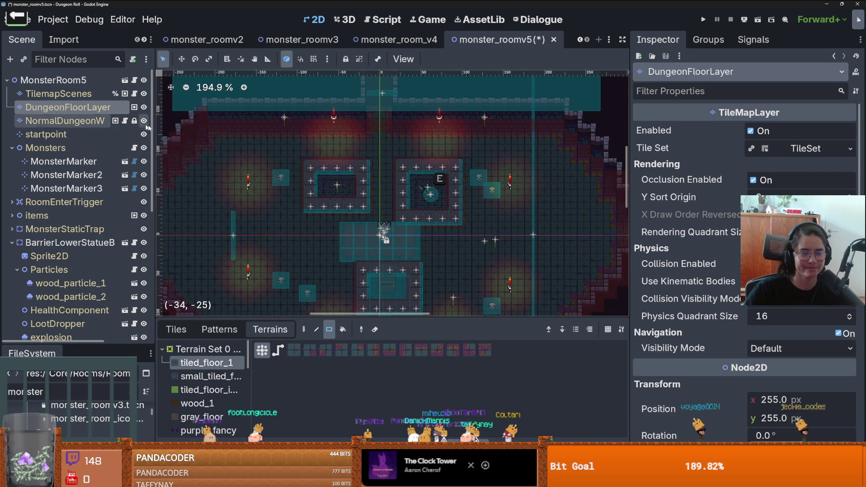
pyautogui.click(12, 229)
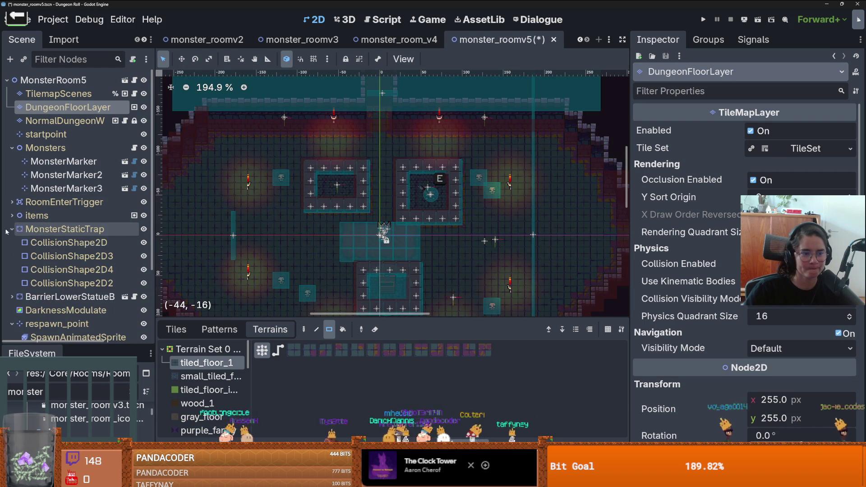
# - Select the trap's third collision shape and shift it right toward the wall
pyautogui.click(67, 242)
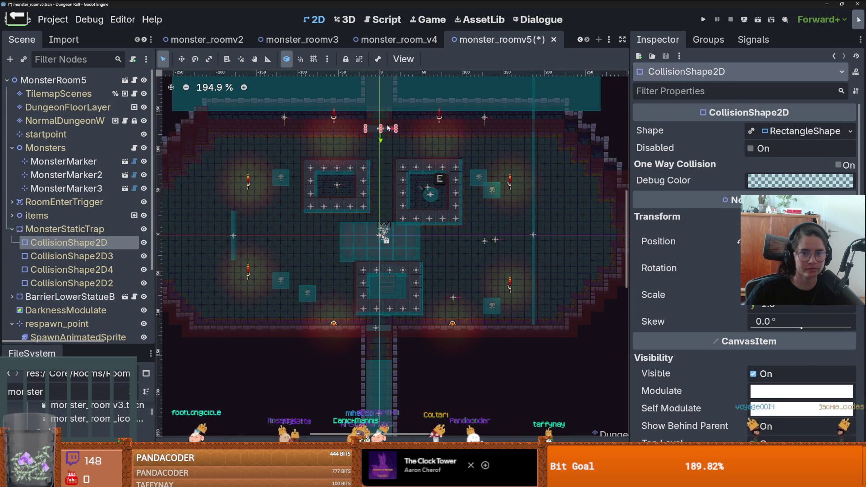
pyautogui.scroll(5, 388, 124)
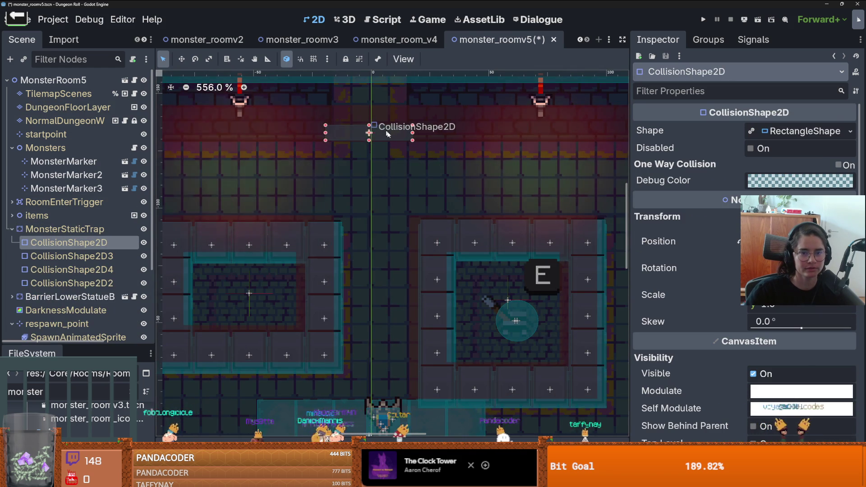
pyautogui.scroll(-5, 388, 131)
pyautogui.click(393, 257)
pyautogui.scroll(-2, 466, 256)
pyautogui.scroll(1, 466, 256)
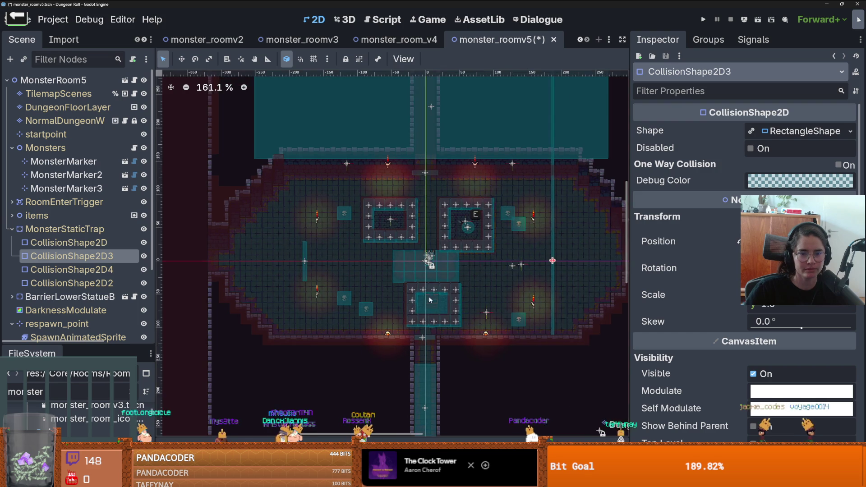
pyautogui.scroll(3, 425, 255)
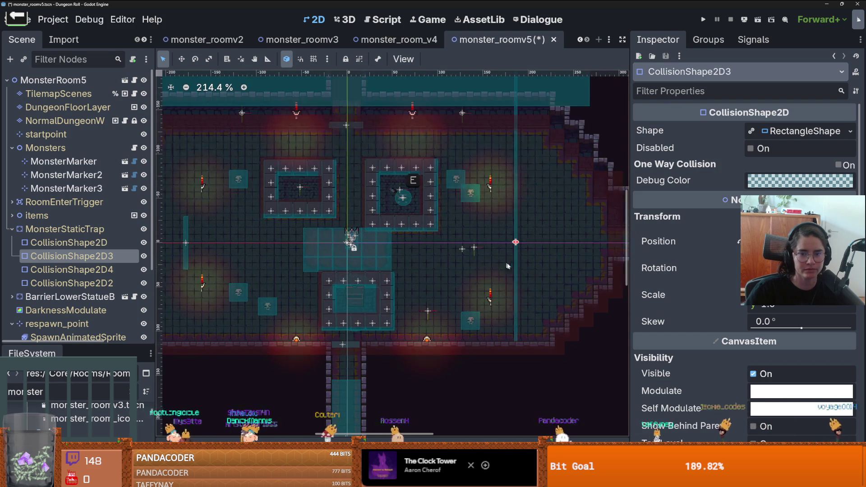
pyautogui.moveTo(515, 260); pyautogui.dragTo(612, 262)
# - Move the fourth collision shape left to the widened left wall
pyautogui.scroll(4, 614, 267)
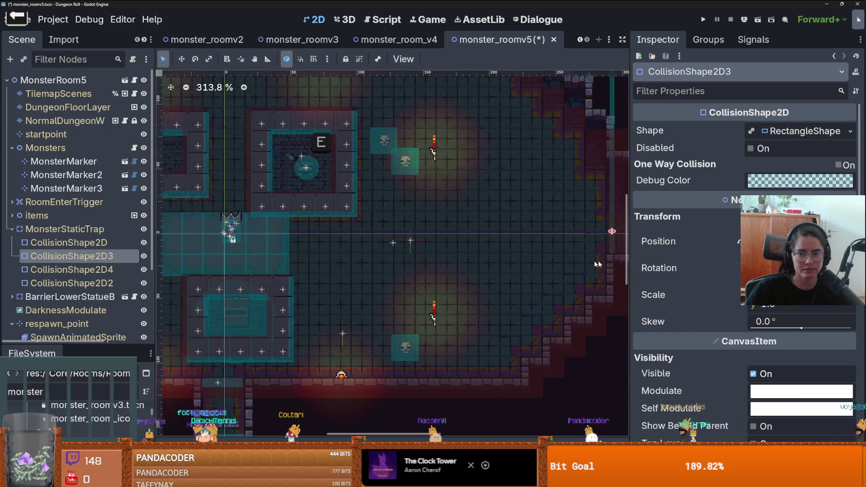
pyautogui.scroll(3, 427, 247)
pyautogui.scroll(-6, 367, 257)
pyautogui.doubleClick(105, 269)
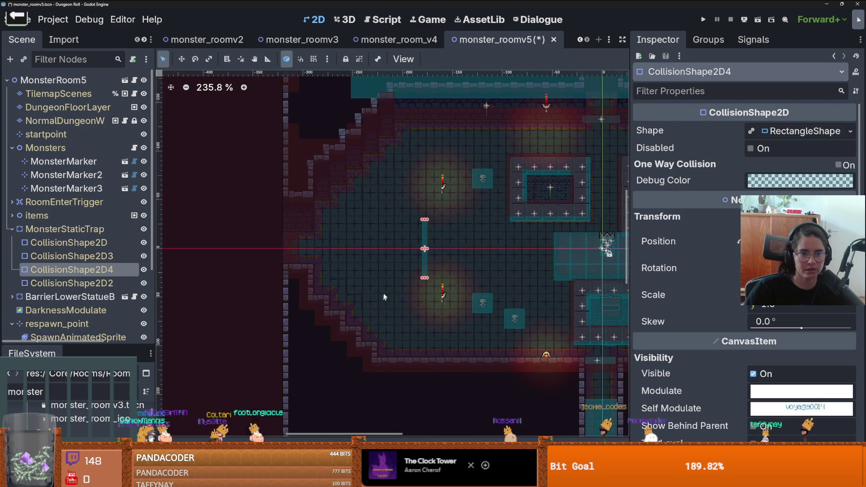
pyautogui.moveTo(424, 259); pyautogui.dragTo(309, 253)
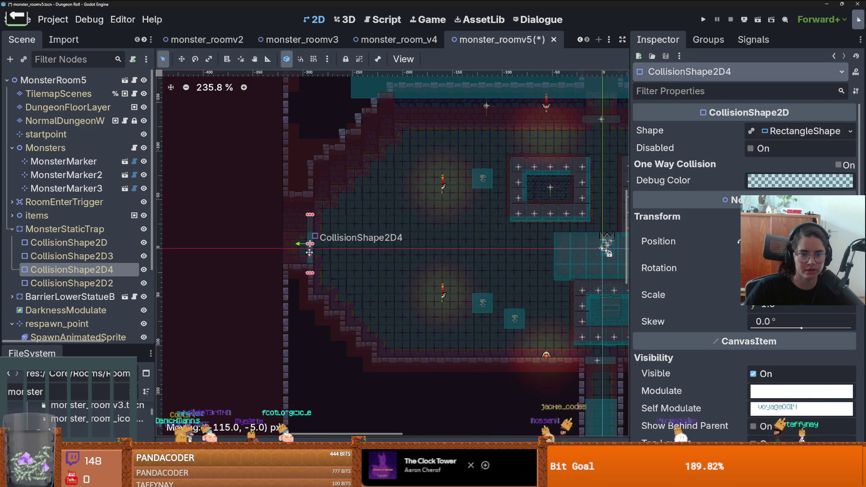
# - Nudge the second collision shape slightly and save the scene
pyautogui.doubleClick(72, 283)
pyautogui.moveTo(397, 245); pyautogui.dragTo(399, 245)
pyautogui.scroll(-5, 379, 342)
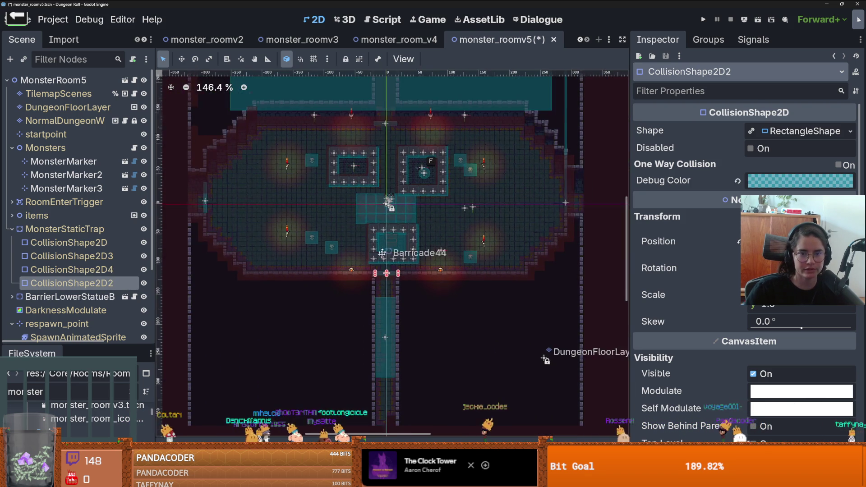
pyautogui.hotkey('ctrl', 's')
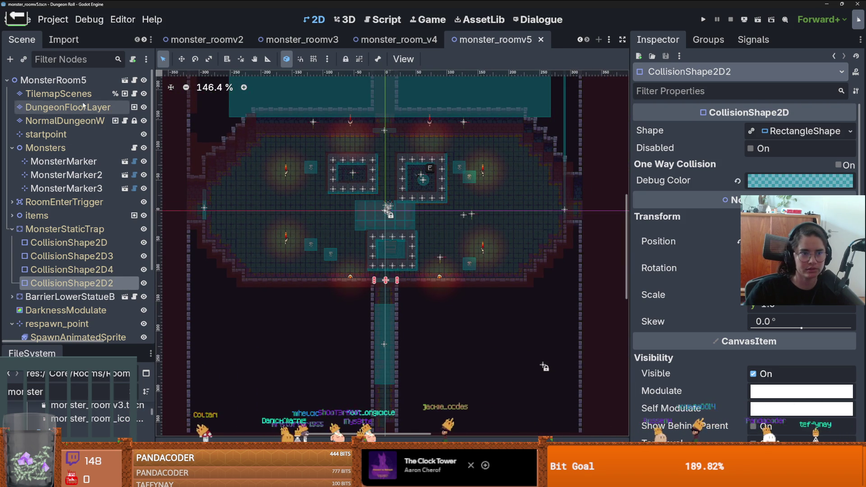
pyautogui.click(318, 197)
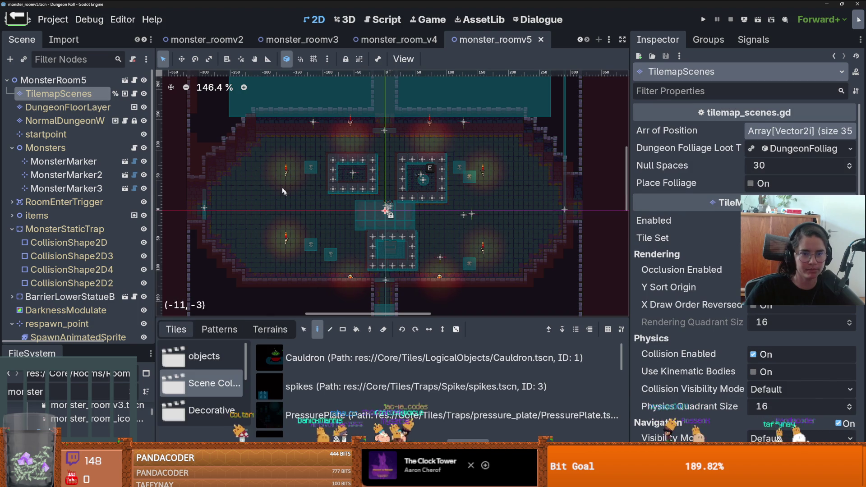
# - Box-select the two left torches and move them about seven tiles left
pyautogui.click(304, 330)
pyautogui.moveTo(302, 250); pyautogui.dragTo(267, 153)
pyautogui.moveTo(295, 182); pyautogui.dragTo(211, 171)
# - Move the right-side torches and skulls left against the widened wall and save
pyautogui.moveTo(464, 143); pyautogui.dragTo(516, 280)
pyautogui.moveTo(569, 171); pyautogui.dragTo(558, 170)
pyautogui.scroll(-3, 560, 181)
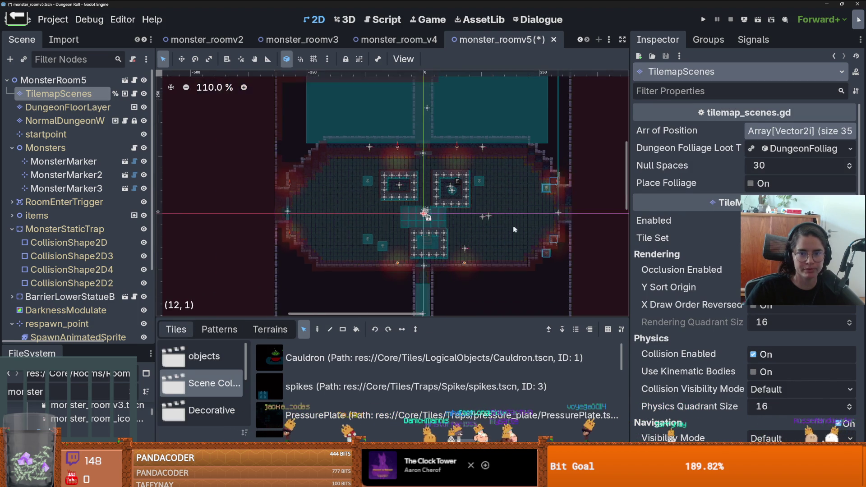
pyautogui.scroll(4, 570, 260)
pyautogui.moveTo(550, 233); pyautogui.dragTo(534, 229)
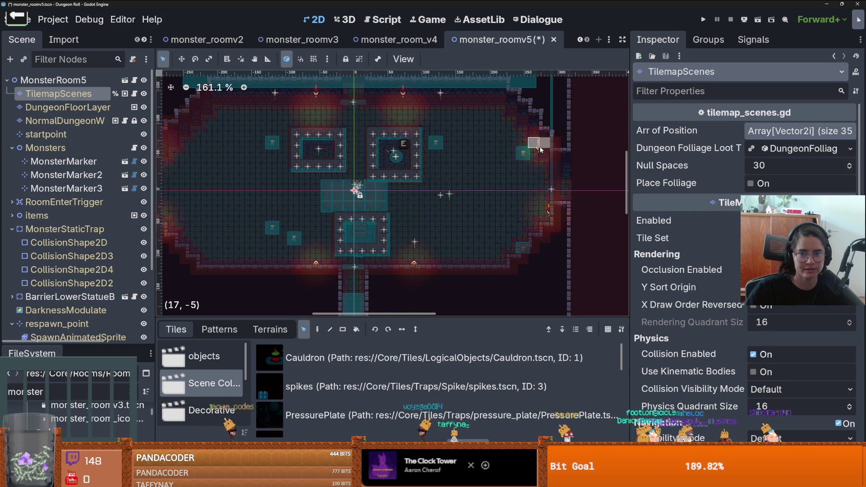
pyautogui.scroll(-1, 469, 221)
pyautogui.hotkey('ctrl', 's')
pyautogui.scroll(1, 440, 228)
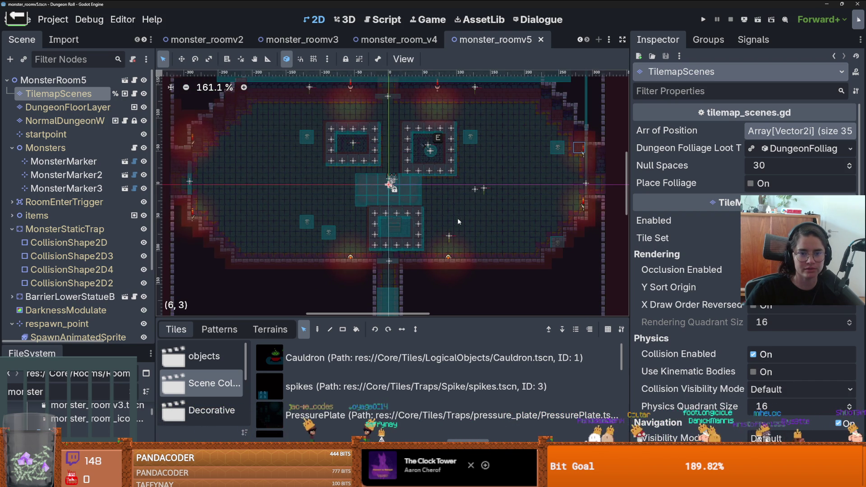
pyautogui.click(12, 148)
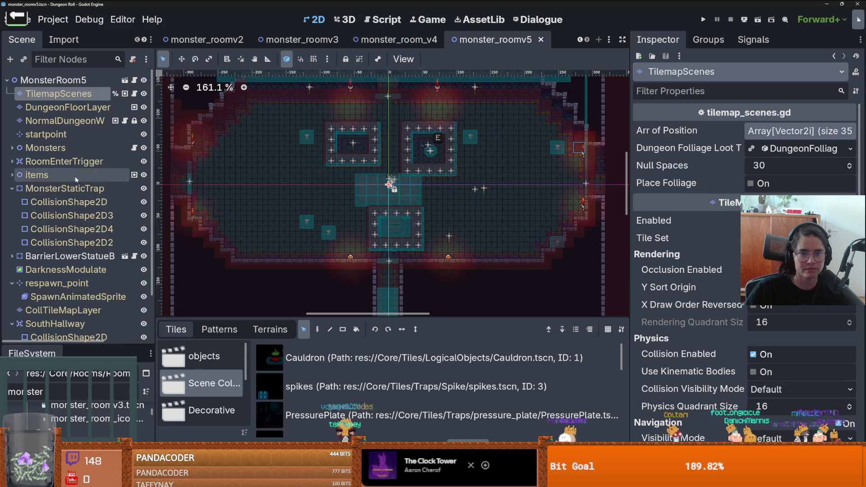
# - Collapse MonsterStaticTrap and respawn_point, select SouthHallway, and save monster_roomv5
pyautogui.click(12, 189)
pyautogui.click(6, 221)
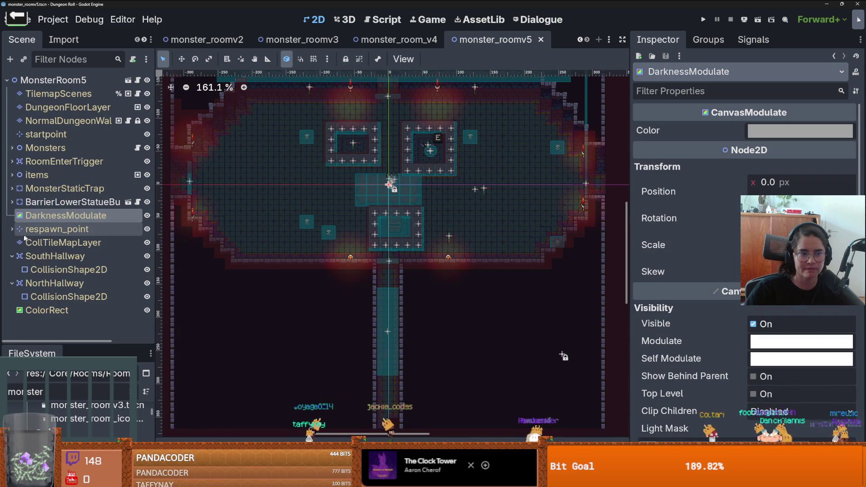
pyautogui.click(12, 230)
pyautogui.click(67, 256)
pyautogui.scroll(-1, 175, 262)
pyautogui.scroll(2, 242, 245)
pyautogui.hotkey('ctrl', 's')
pyautogui.scroll(-2, 360, 233)
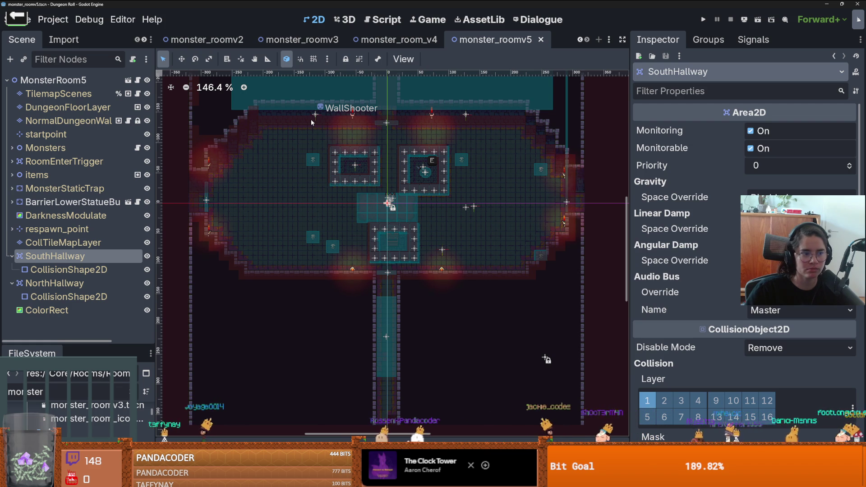
pyautogui.scroll(-1, 374, 212)
pyautogui.scroll(1, 375, 212)
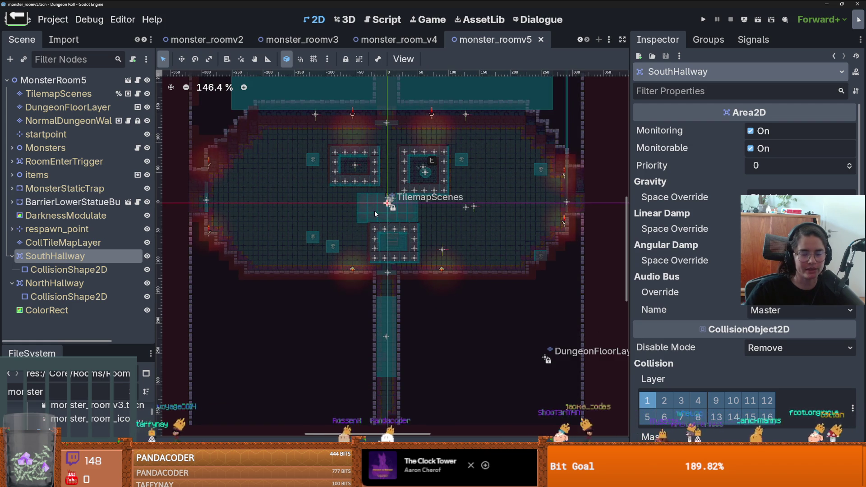
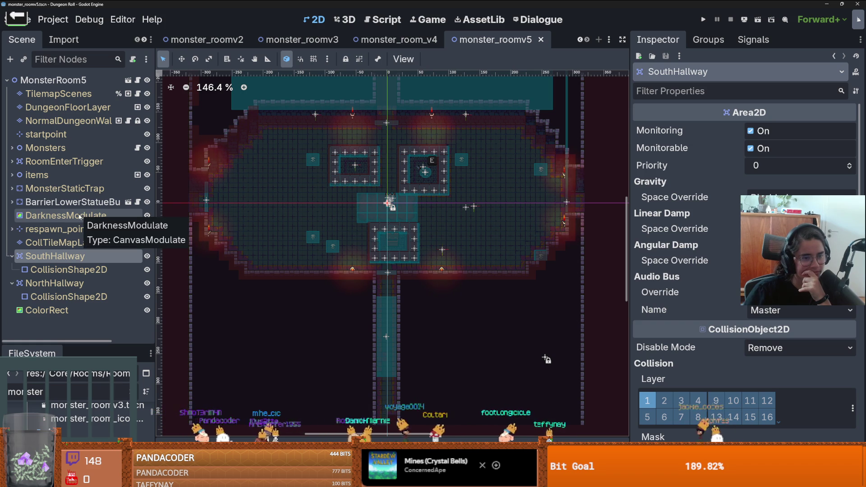
# - Give RoomEnterTrigger's CollisionShape2D a new RectangleShape2D shape
pyautogui.click(51, 242)
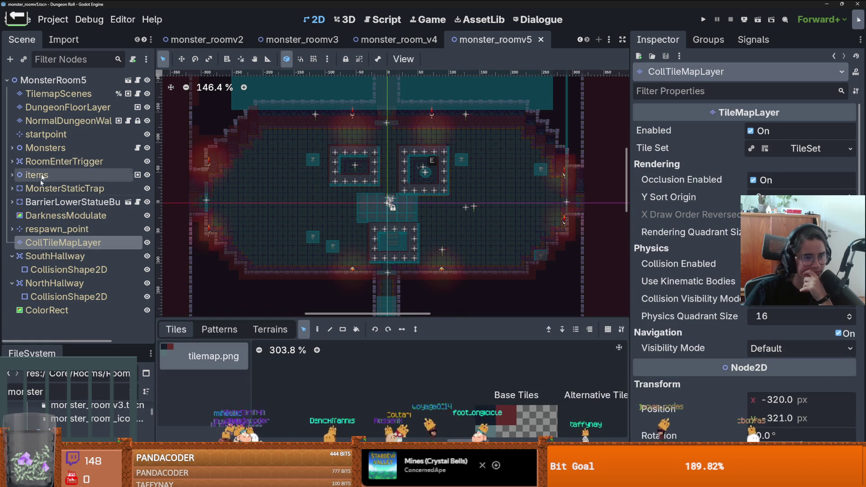
pyautogui.click(11, 161)
pyautogui.click(67, 174)
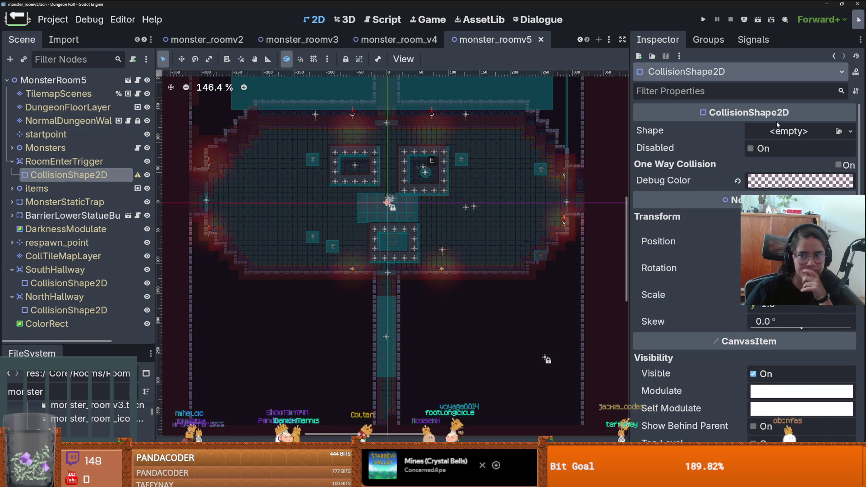
pyautogui.click(851, 131)
pyautogui.click(731, 216)
pyautogui.scroll(3, 391, 201)
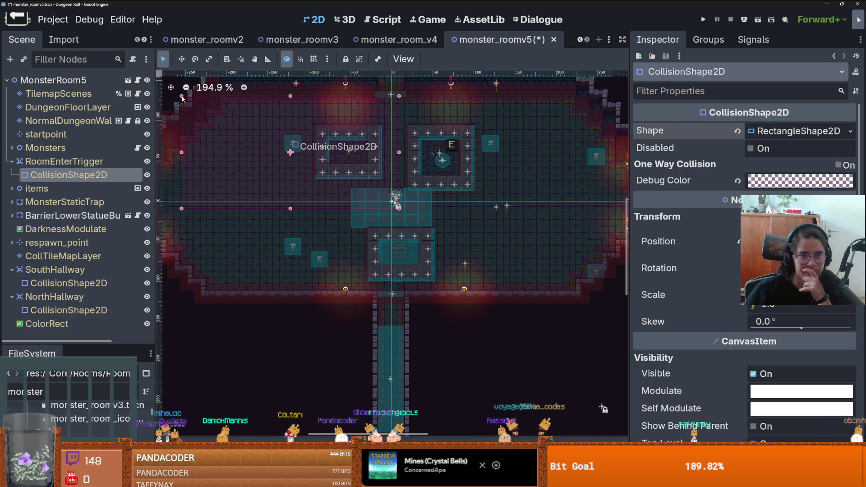
pyautogui.hscroll(-3, 346, 160)
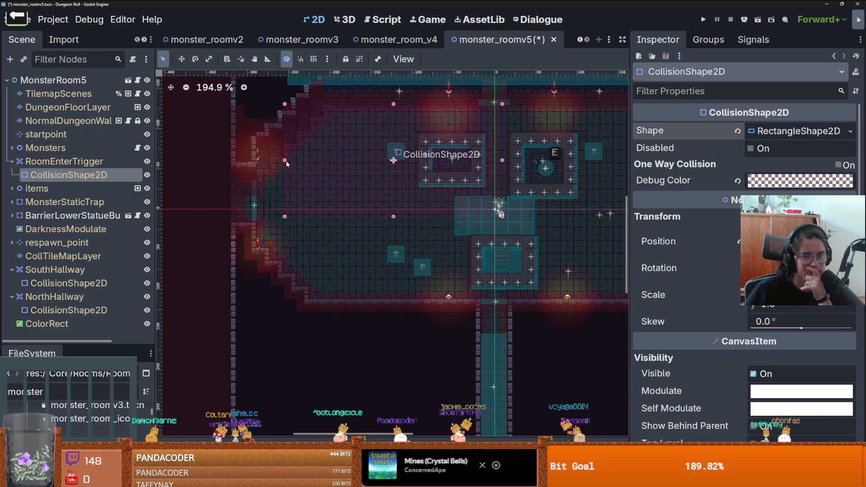
pyautogui.scroll(-3, 375, 197)
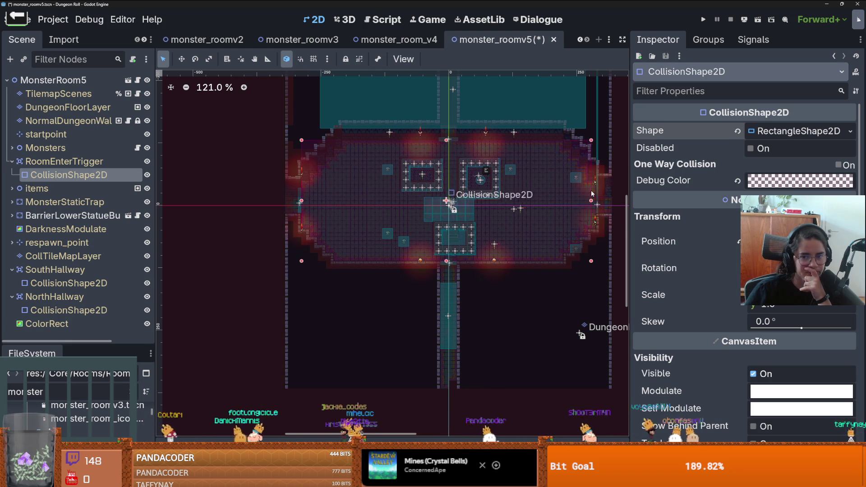
pyautogui.scroll(7, 605, 201)
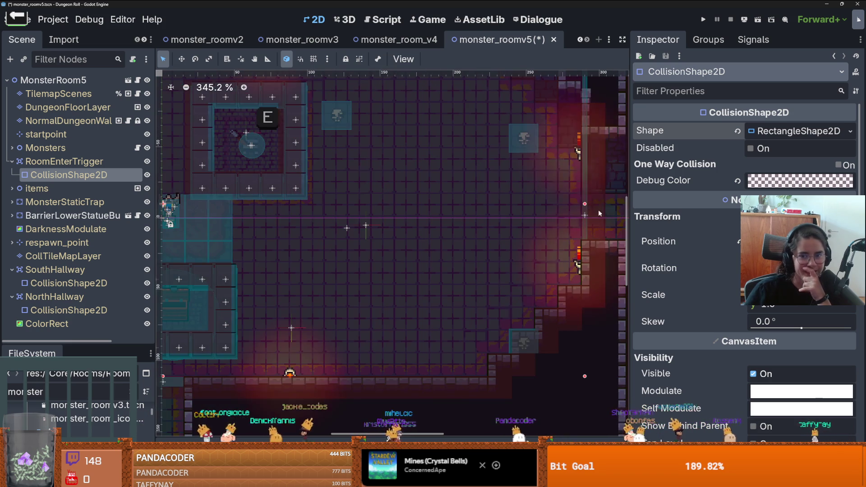
pyautogui.scroll(-3, 585, 201)
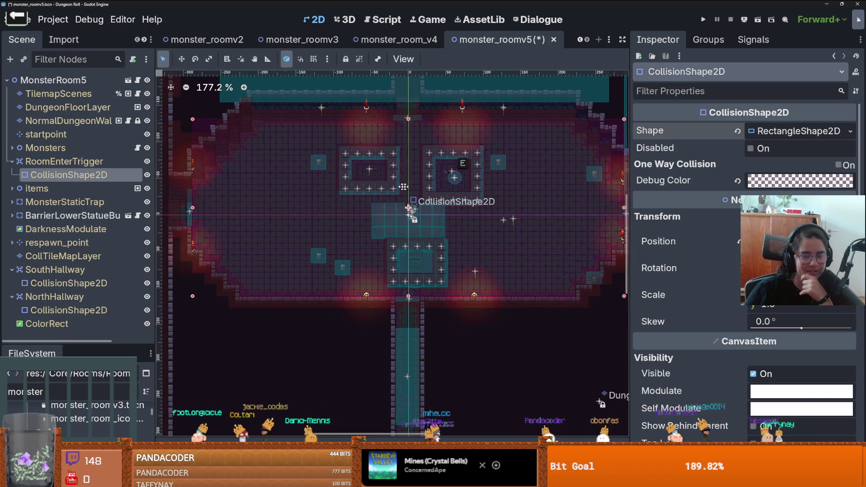
# - Save the monster_roomv5 scene with Ctrl+S
pyautogui.hotkey('ctrl', 's')
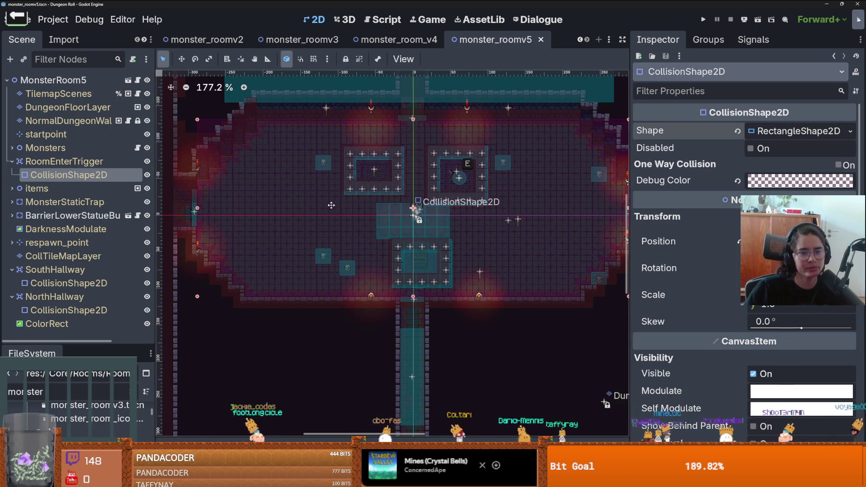
pyautogui.scroll(-5, 332, 207)
pyautogui.scroll(-1, 347, 189)
pyautogui.scroll(-1, 346, 190)
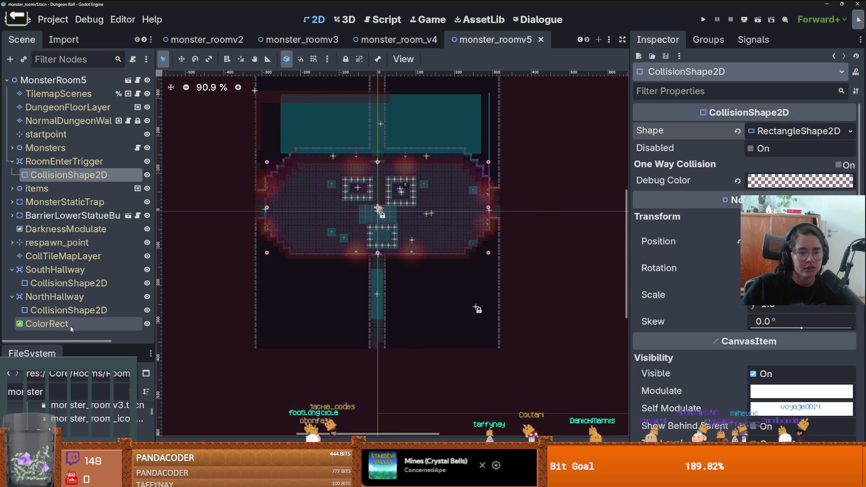
# - Enlarge the FileSystem listing and review monster_room_6 and monster_room_v7
pyautogui.moveTo(71, 343); pyautogui.dragTo(71, 137)
pyautogui.doubleClick(90, 362)
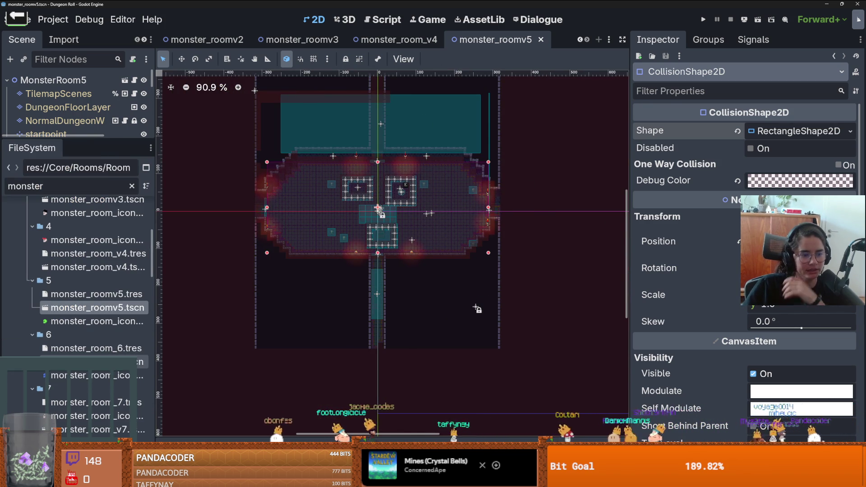
pyautogui.scroll(-7, 399, 170)
pyautogui.scroll(13, 372, 262)
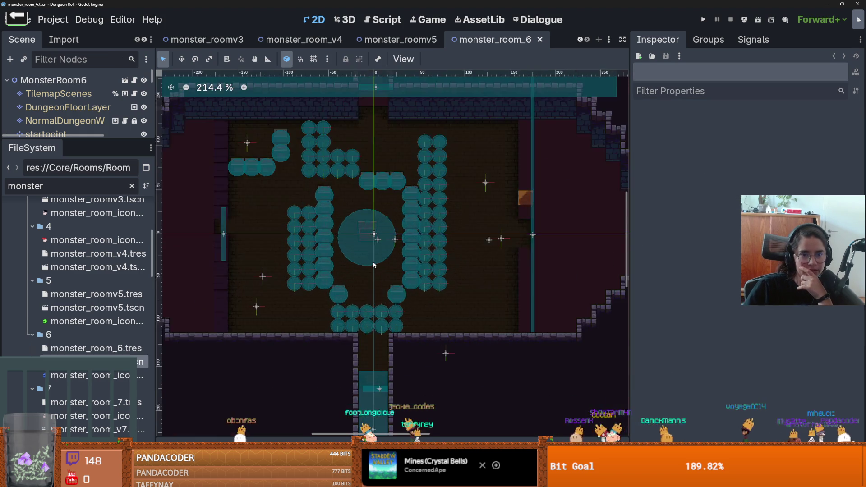
pyautogui.scroll(-8, 373, 261)
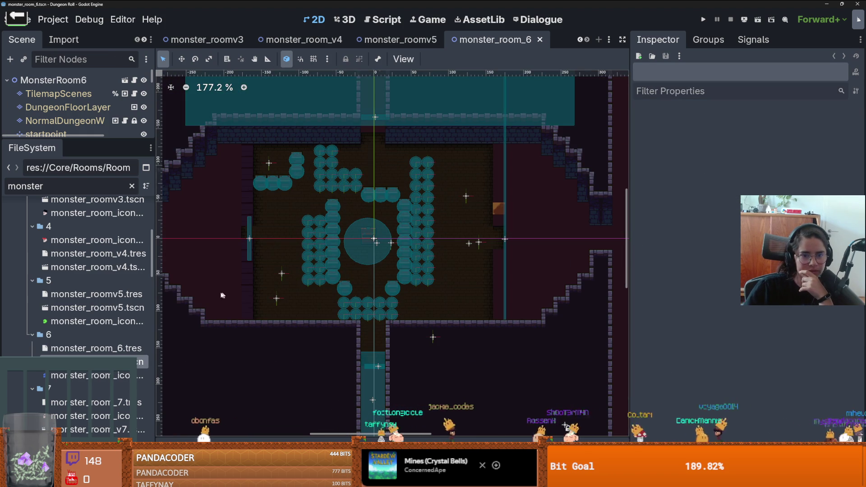
pyautogui.scroll(-2, 75, 324)
pyautogui.doubleClick(90, 398)
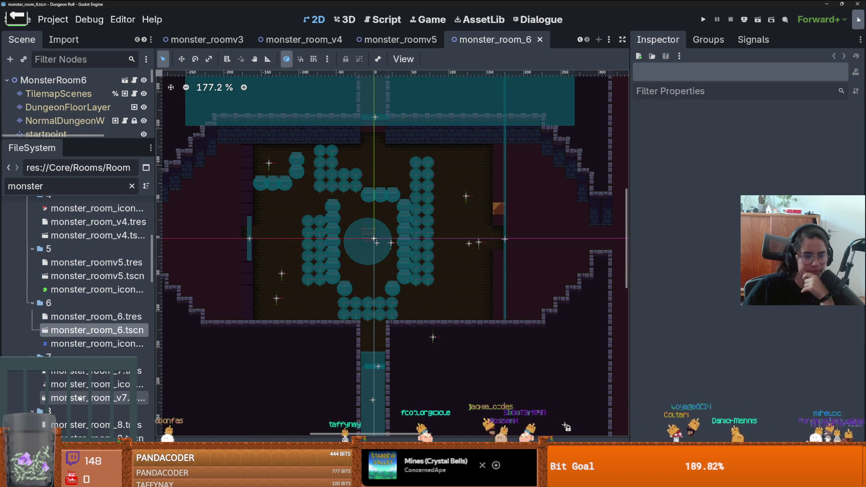
pyautogui.scroll(-3, 463, 236)
pyautogui.scroll(-6, 82, 305)
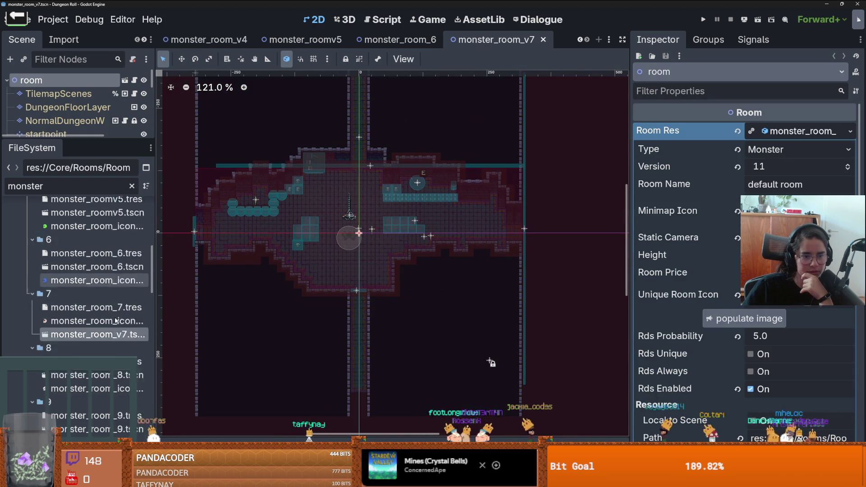
# - Review monster_room_8, monster_room_20, monster_room_21, MonsterRoom22 and monster_room_23 in turn
pyautogui.doubleClick(76, 282)
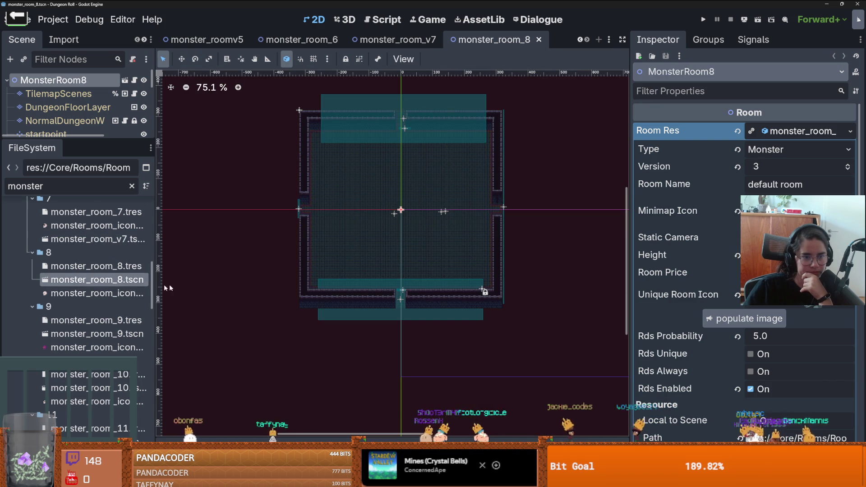
pyautogui.scroll(-10, 116, 294)
pyautogui.scroll(-3, 116, 294)
pyautogui.doubleClick(86, 317)
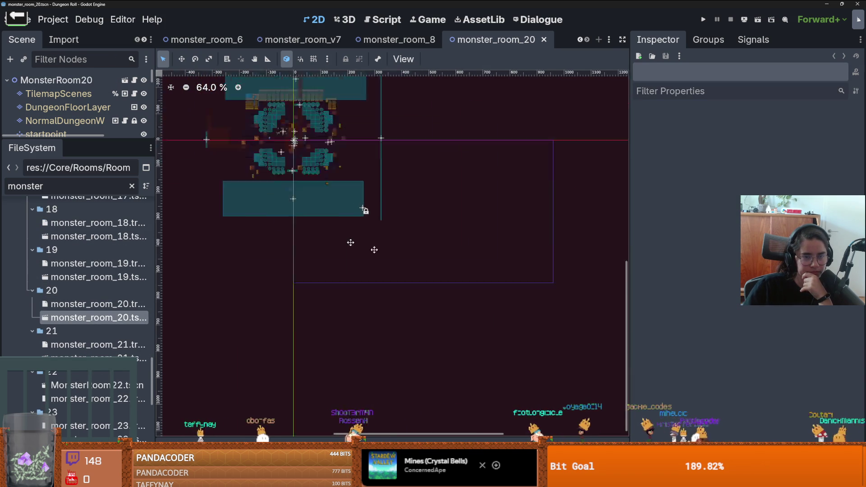
pyautogui.doubleClick(82, 357)
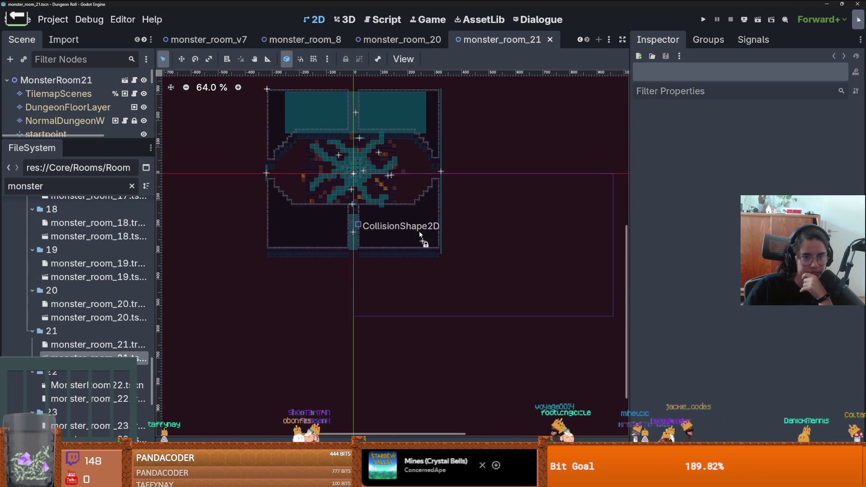
pyautogui.scroll(-3, 104, 349)
pyautogui.doubleClick(86, 322)
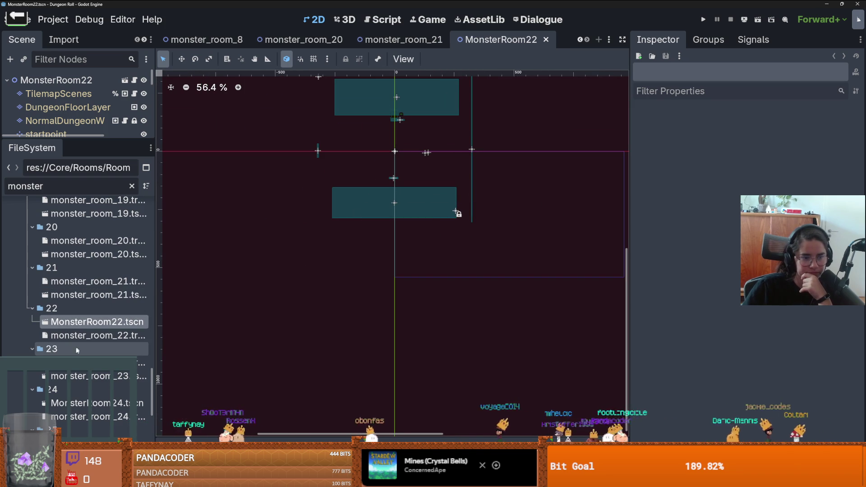
pyautogui.doubleClick(85, 375)
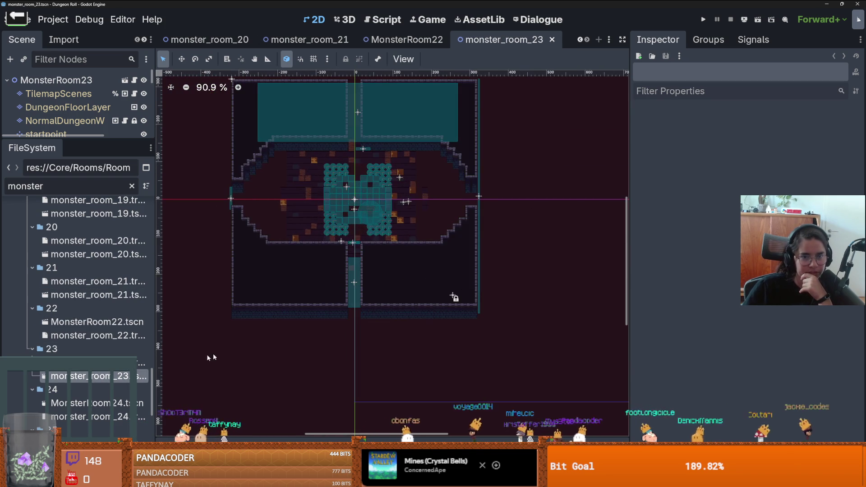
# - Review MonsterRoom24, then open monster_room_25
pyautogui.scroll(6, 327, 228)
pyautogui.scroll(-5, 67, 270)
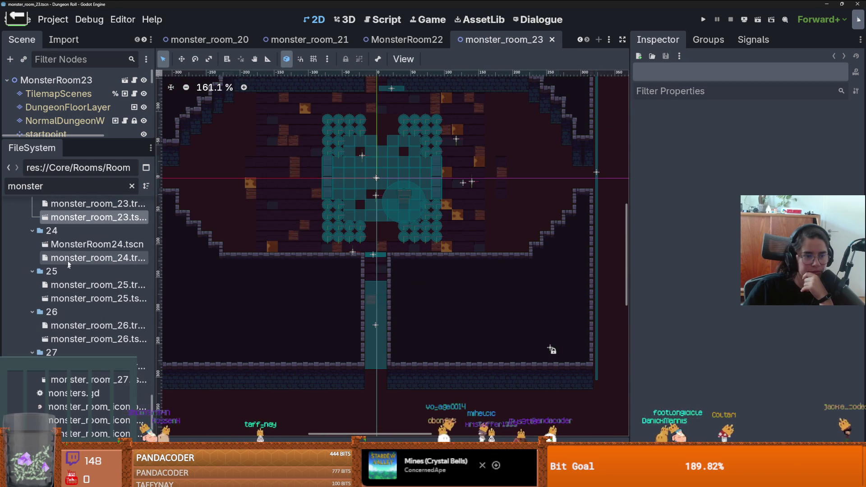
pyautogui.doubleClick(76, 244)
pyautogui.scroll(-1, 412, 225)
pyautogui.scroll(1, 412, 226)
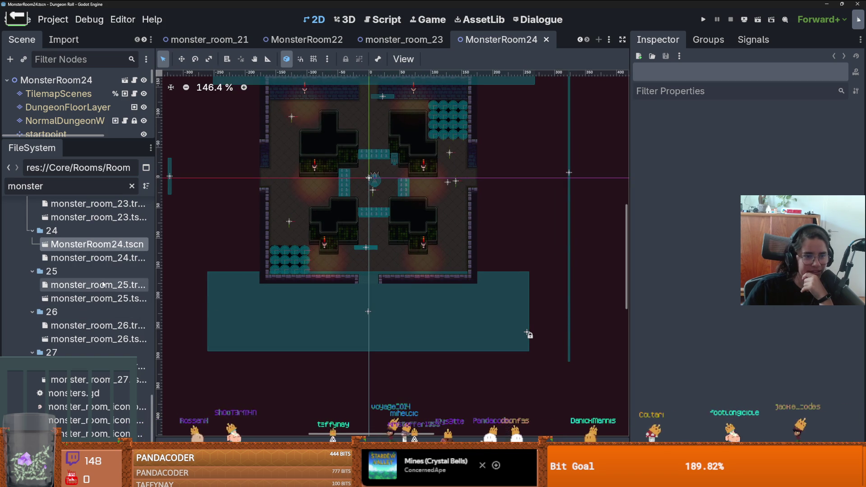
pyautogui.doubleClick(97, 298)
pyautogui.scroll(-9, 345, 238)
pyautogui.scroll(-1, 345, 237)
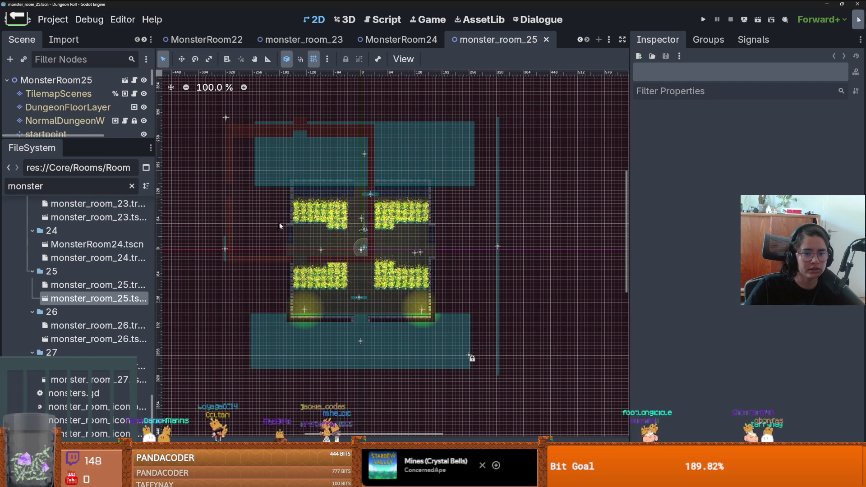
# - Enlarge the Scene tree and expand MonsterStaticTrap to show its collision shapes
pyautogui.scroll(-1, 279, 224)
pyautogui.moveTo(77, 141); pyautogui.dragTo(77, 388)
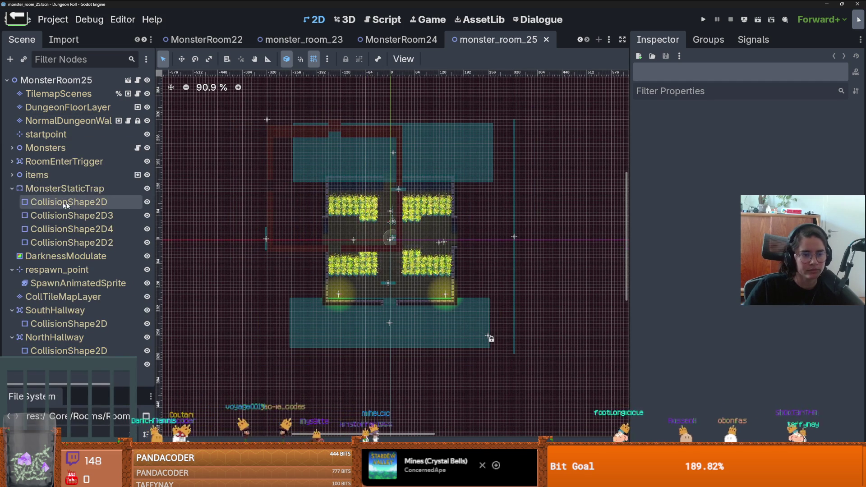
pyautogui.click(11, 189)
pyautogui.scroll(2, 286, 221)
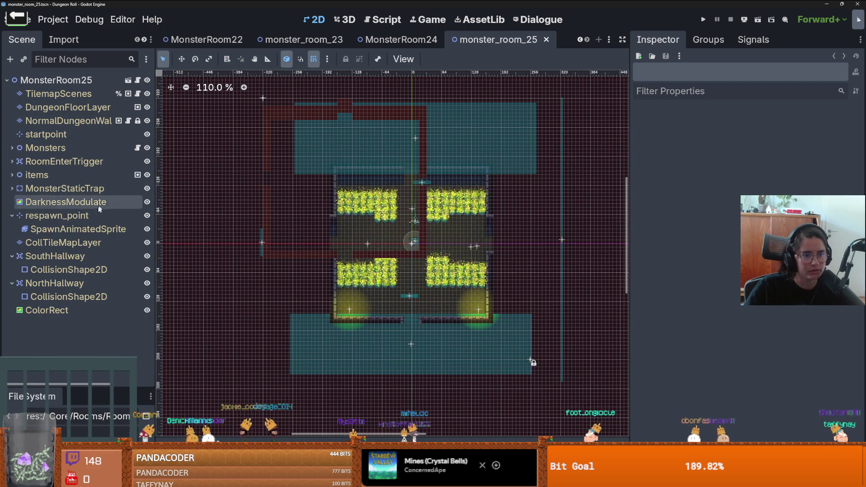
pyautogui.click(11, 216)
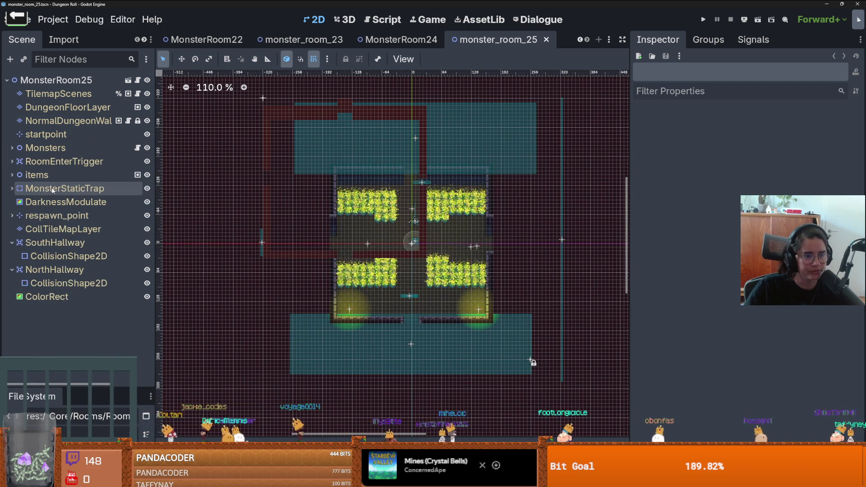
pyautogui.click(12, 188)
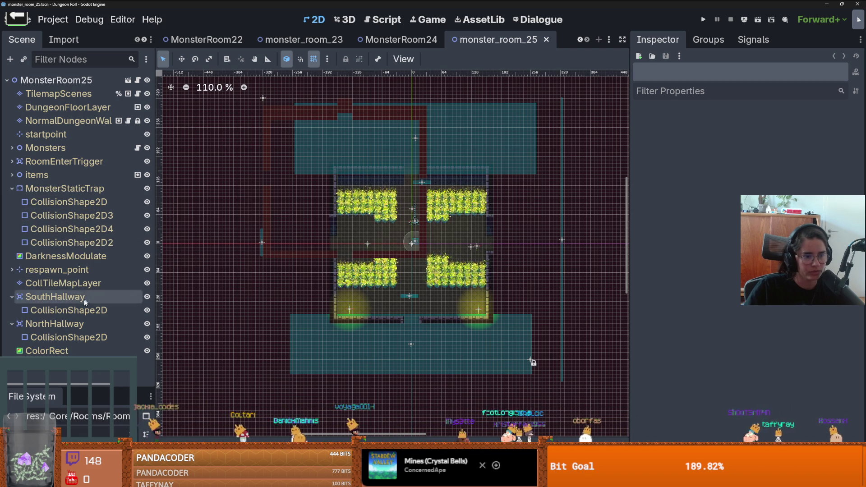
# - Box-select tiles on CollTileMapLayer, then show NormalDungeonWallTilemapLayer's terrain sets
pyautogui.click(63, 283)
pyautogui.scroll(-1, 424, 277)
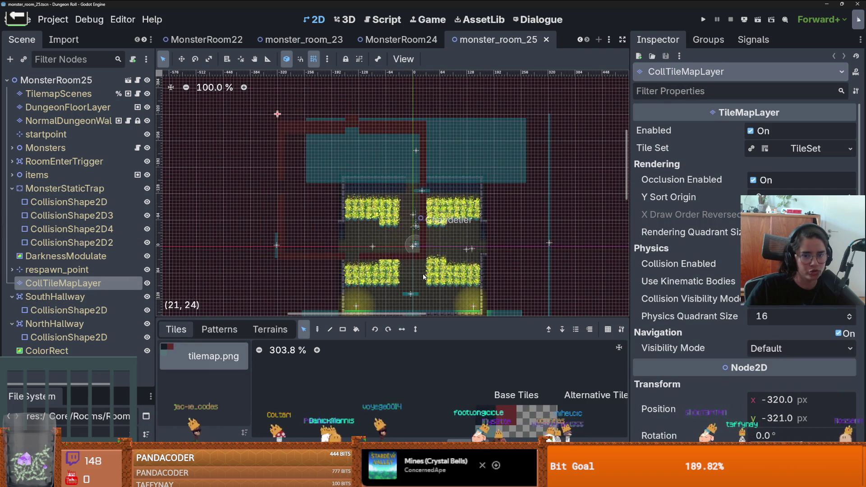
pyautogui.moveTo(424, 277); pyautogui.dragTo(263, 115)
pyautogui.scroll(-2, 414, 183)
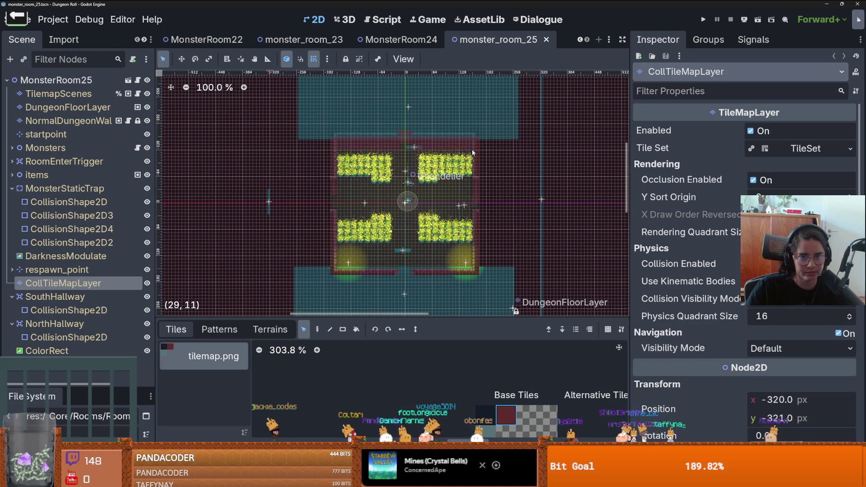
pyautogui.scroll(3, 491, 216)
pyautogui.scroll(-1, 491, 218)
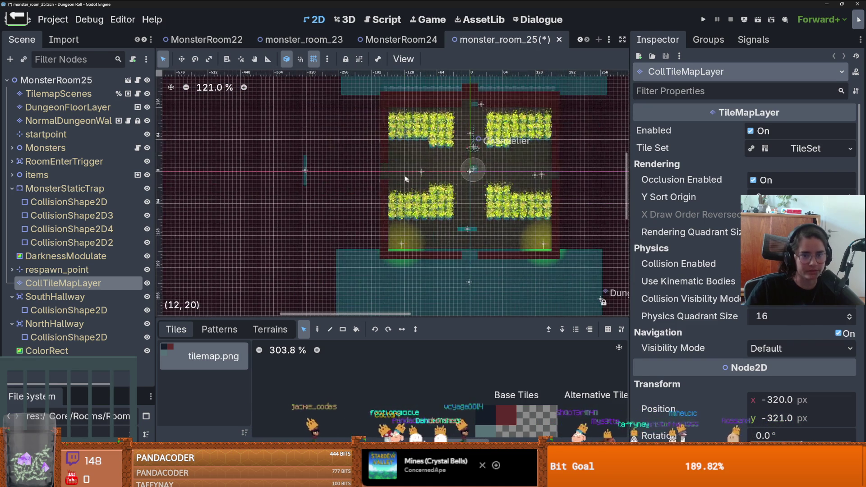
pyautogui.scroll(-1, 469, 189)
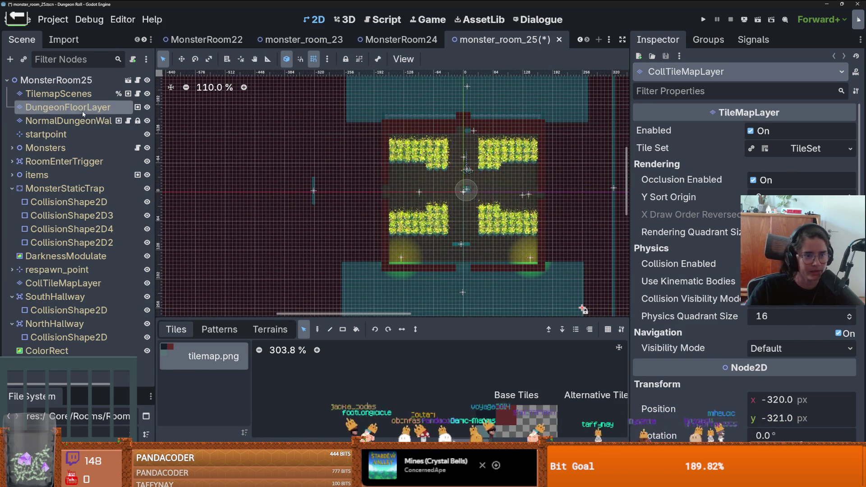
pyautogui.click(68, 120)
pyautogui.click(270, 329)
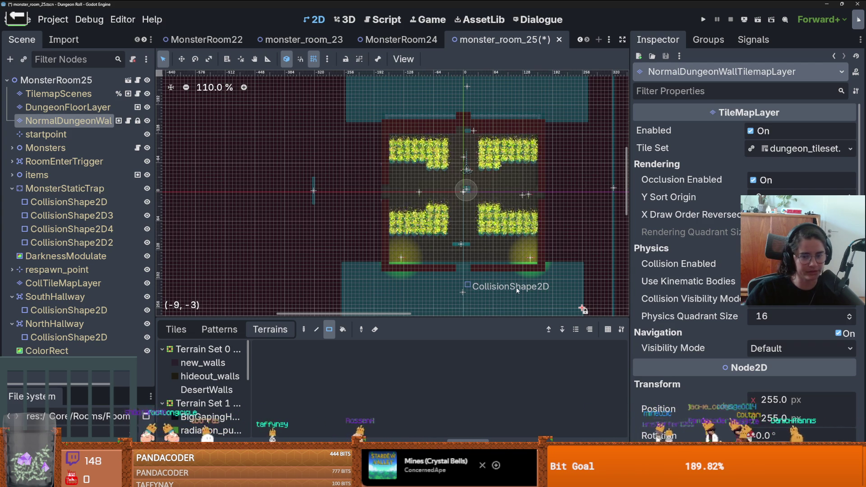
# - Glance at DungeonFloorLayer, then reselect NormalDungeonWallTilemapLayer
pyautogui.scroll(1, 460, 287)
pyautogui.scroll(-4, 465, 287)
pyautogui.scroll(2, 428, 283)
pyautogui.scroll(3, 428, 283)
pyautogui.scroll(-1, 428, 283)
pyautogui.scroll(-1, 280, 190)
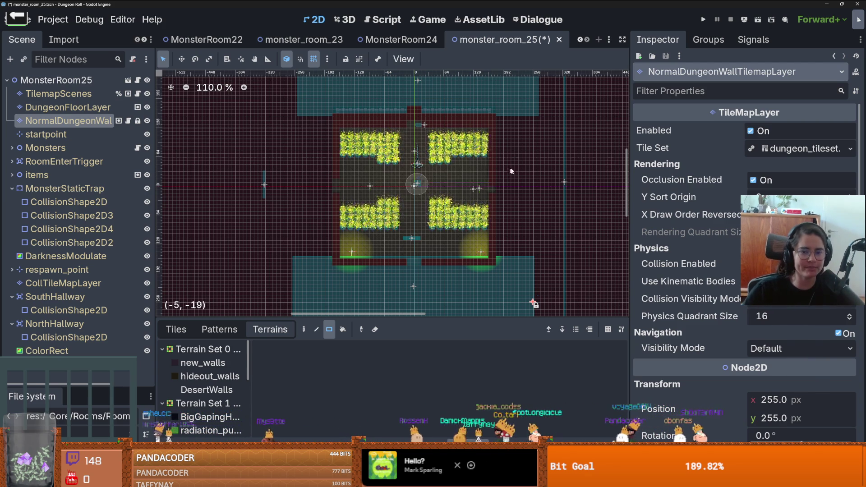
pyautogui.scroll(-3, 477, 161)
pyautogui.click(96, 110)
pyautogui.click(68, 121)
# - Pick the last saved wall pattern and switch to the Paint tool
pyautogui.click(215, 330)
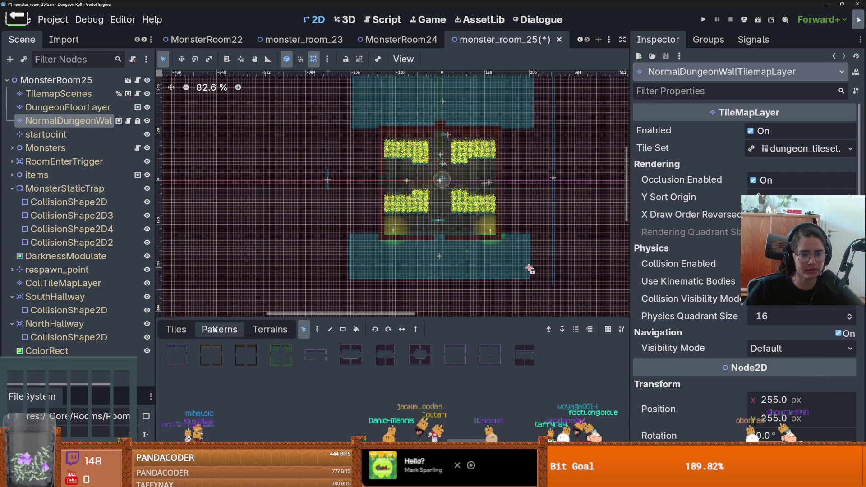
pyautogui.click(517, 353)
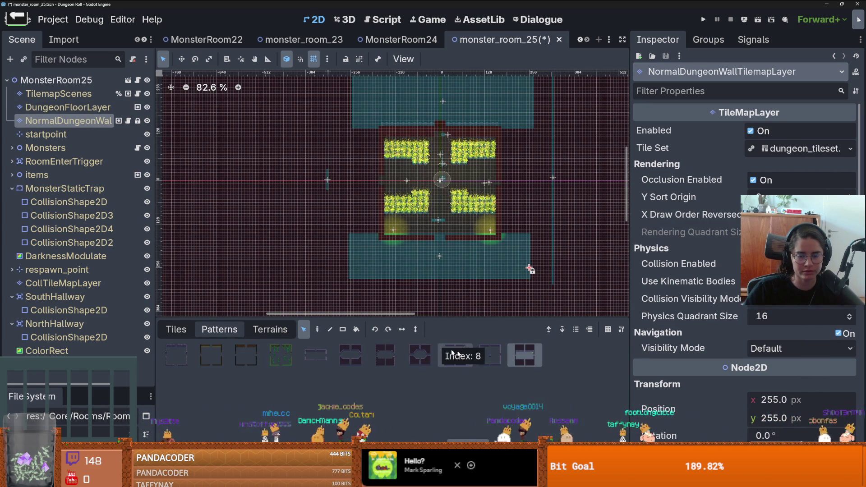
pyautogui.click(317, 329)
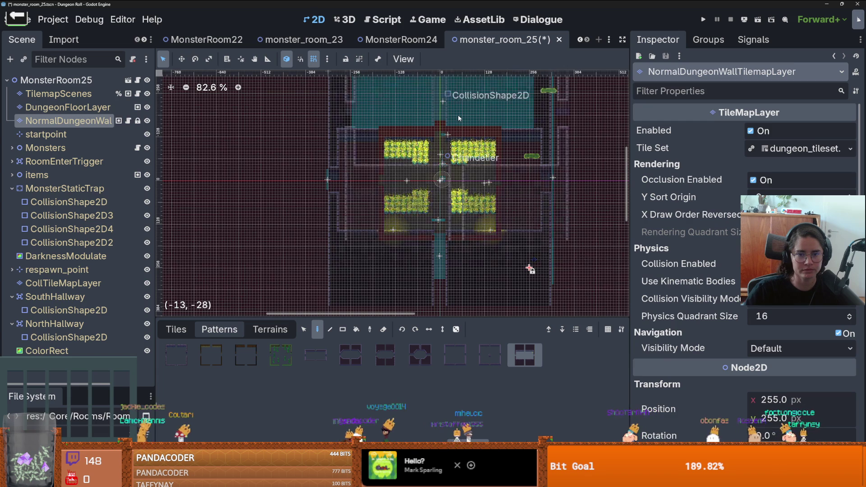
pyautogui.scroll(8, 468, 149)
pyautogui.scroll(-2, 434, 224)
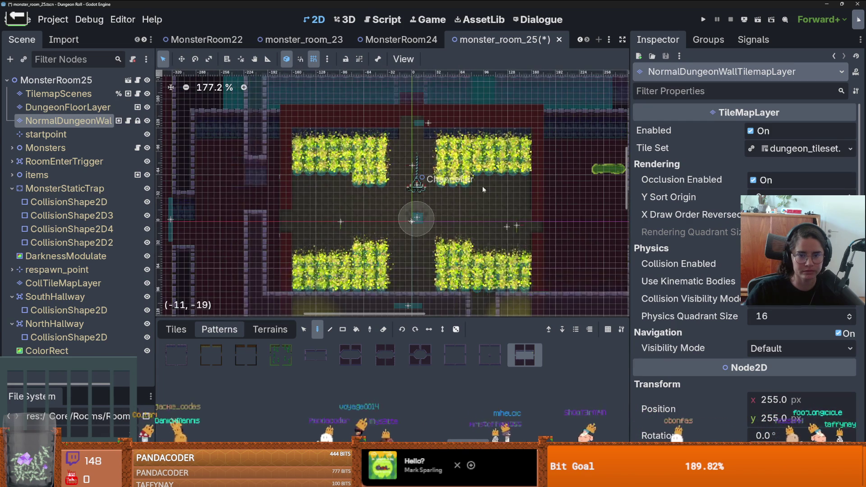
pyautogui.scroll(-2, 434, 224)
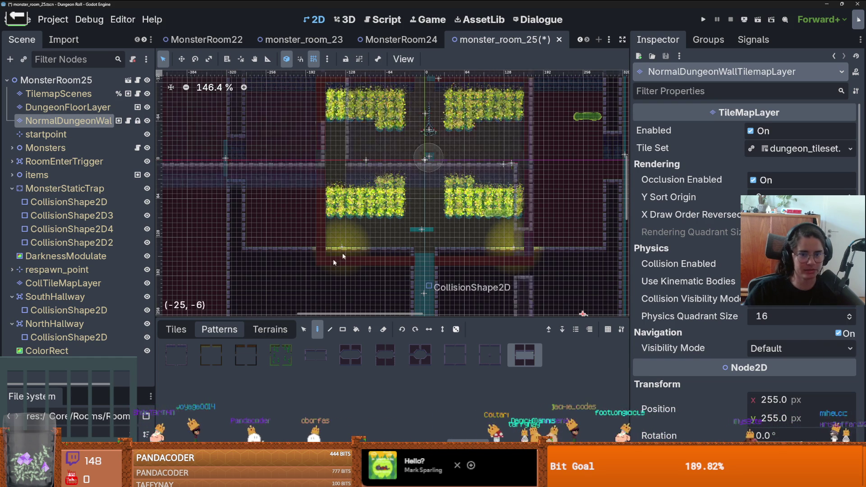
pyautogui.scroll(-1, 320, 273)
pyautogui.click(12, 188)
# - On CollTileMapLayer, cut the left-column collision tiles and paste them onto the left wall
pyautogui.click(63, 229)
pyautogui.scroll(-1, 371, 228)
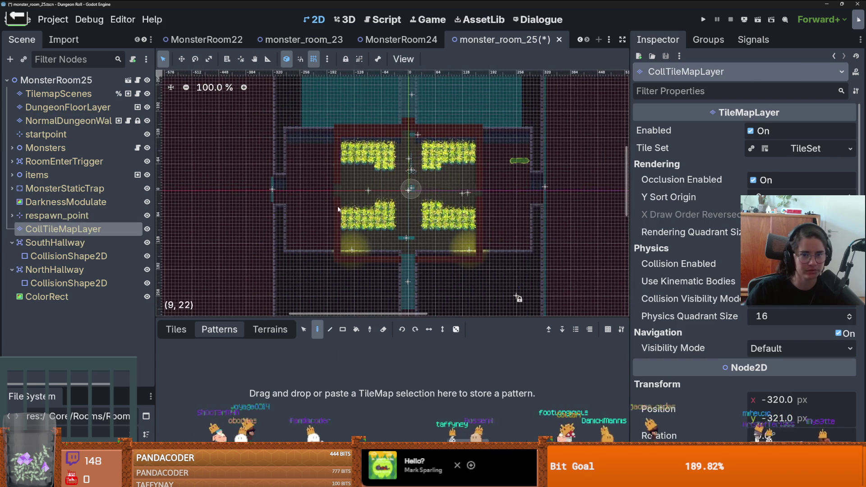
pyautogui.scroll(1, 338, 210)
pyautogui.press('s')
pyautogui.moveTo(312, 111); pyautogui.dragTo(354, 274)
pyautogui.press('Delete')
pyautogui.hotkey('ctrl', 'v')
pyautogui.click(339, 210)
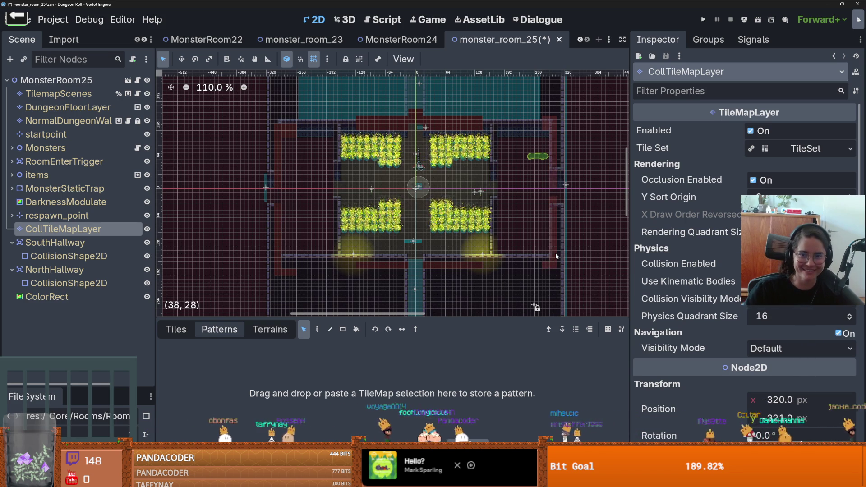
pyautogui.scroll(3, 559, 202)
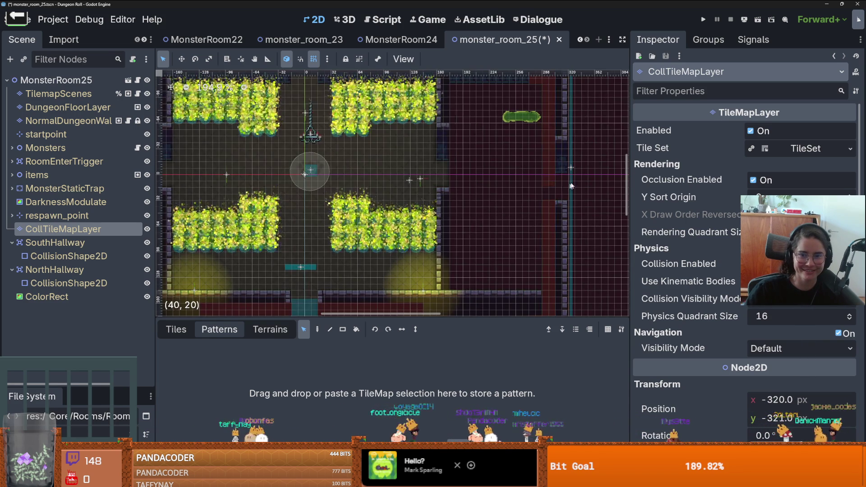
pyautogui.scroll(-2, 428, 212)
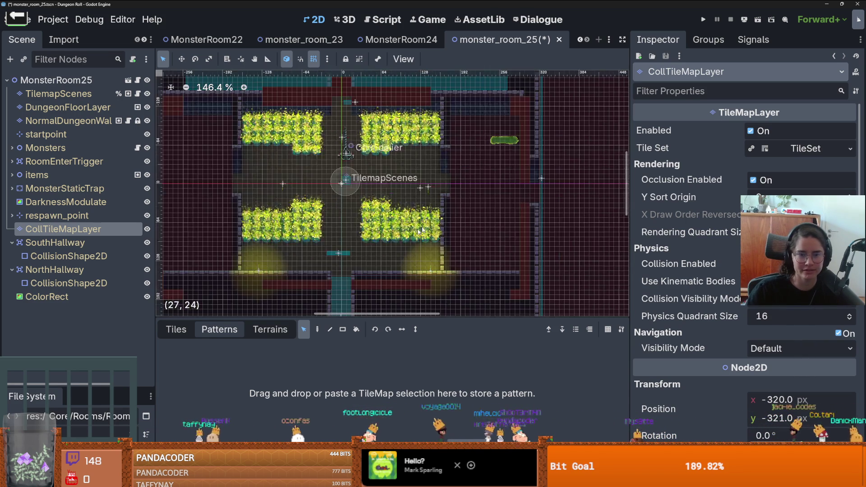
pyautogui.scroll(-1, 452, 234)
pyautogui.scroll(2, 496, 243)
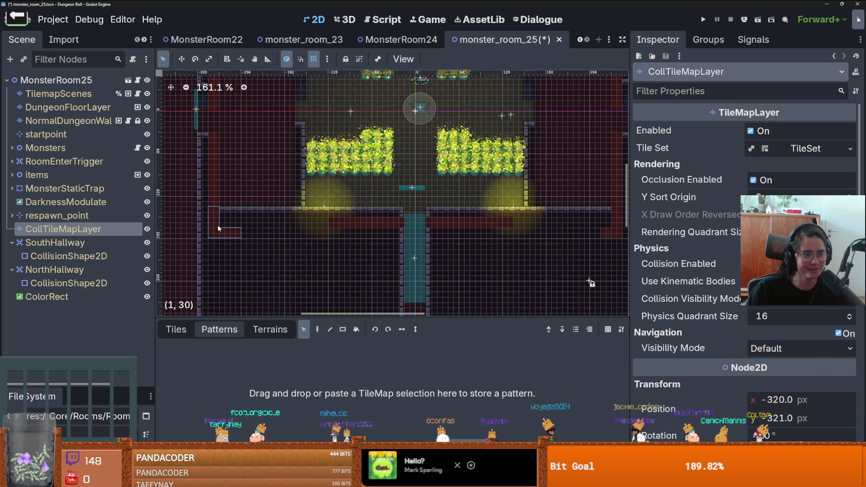
# - Paint L-shaped collision tiles and shift the collision strips up one row onto the bricks
pyautogui.click(216, 208)
pyautogui.moveTo(410, 230); pyautogui.dragTo(357, 212)
pyautogui.moveTo(274, 220); pyautogui.dragTo(276, 210)
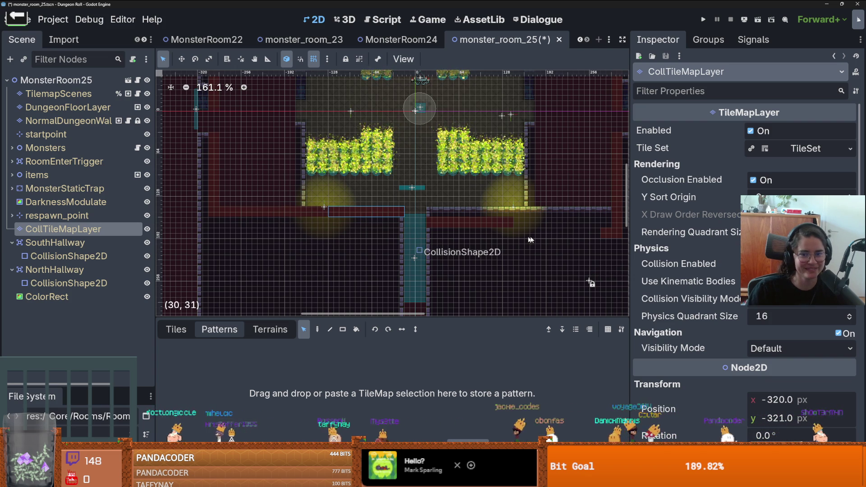
pyautogui.click(451, 215)
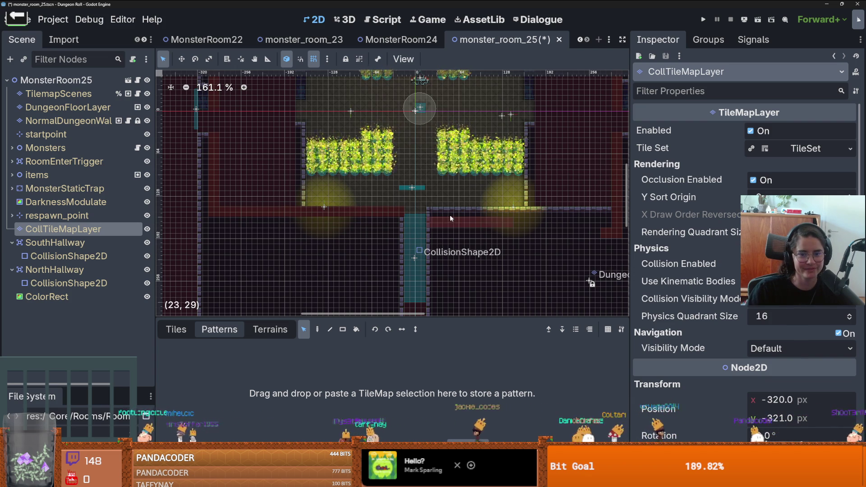
pyautogui.moveTo(451, 219); pyautogui.dragTo(416, 208)
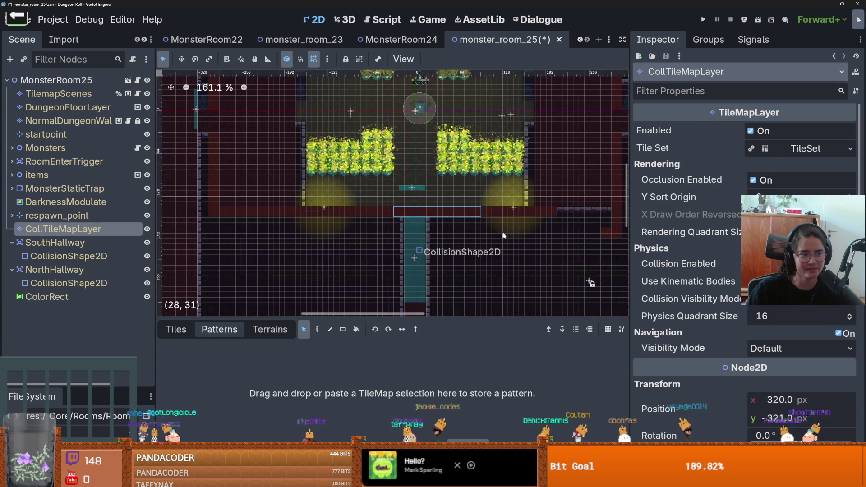
pyautogui.hscroll(5, 505, 233)
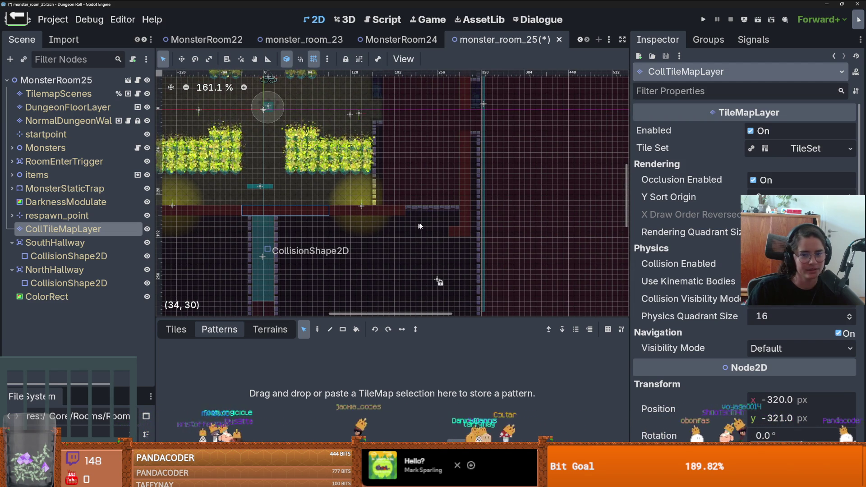
pyautogui.click(457, 230)
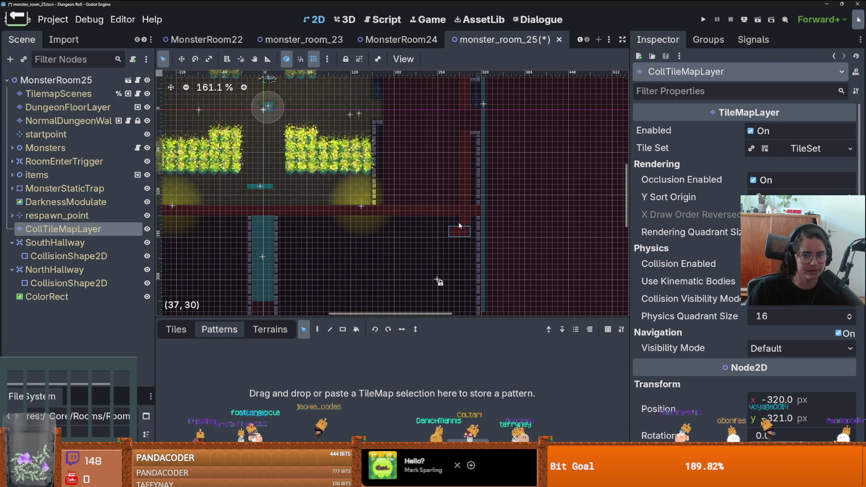